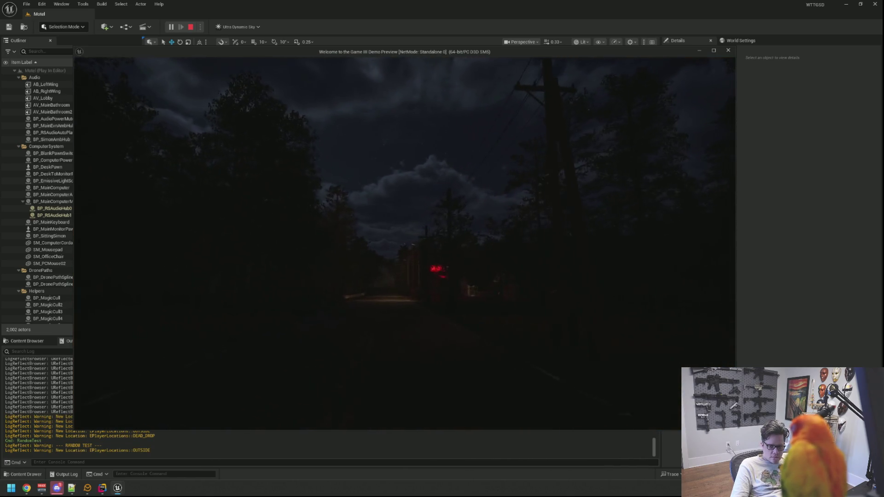
# Rerun RandomTest from the console to reach the dead drop, then pick up the yellow item
pyautogui.press('`')
pyautogui.press('Up')
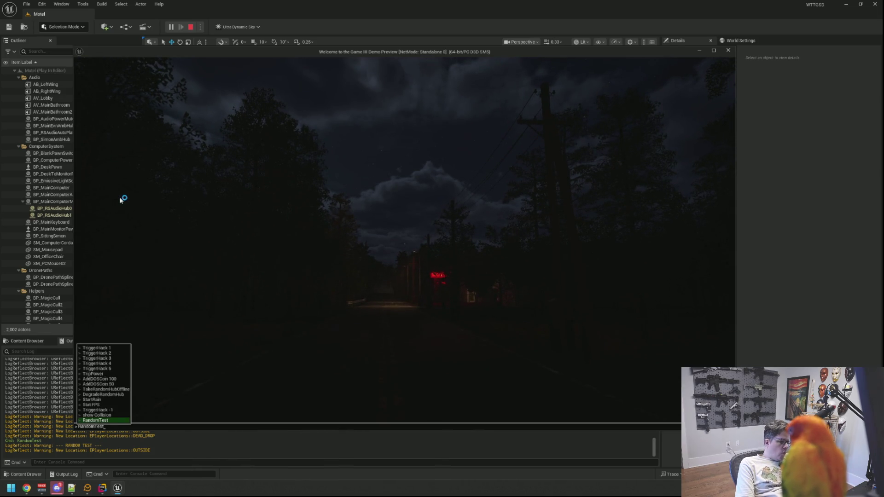
pyautogui.press('Return')
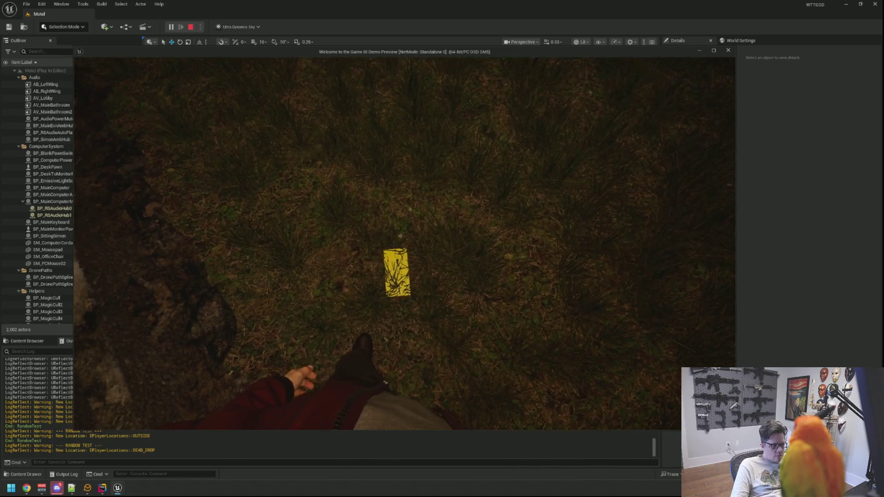
pyautogui.click(404, 243)
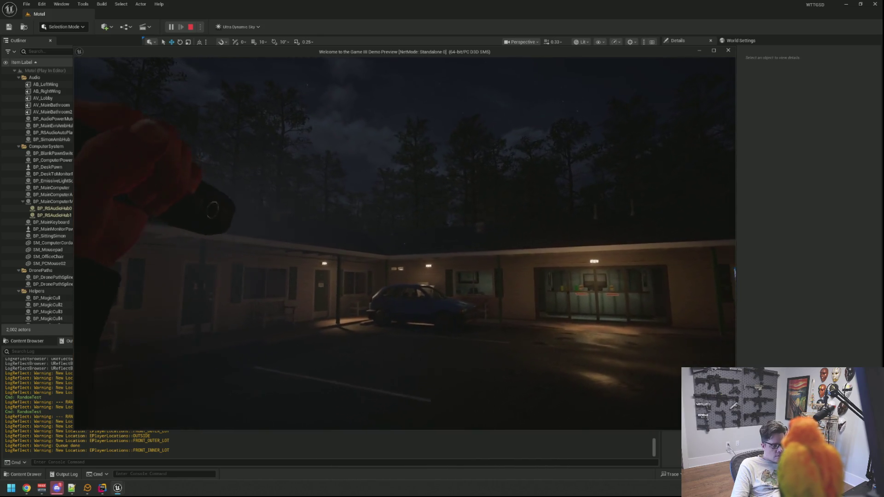
# Rerun the RandomTest console command to relocate the player to the motel's front lot
pyautogui.press('`')
pyautogui.press('Up')
pyautogui.press('Return')
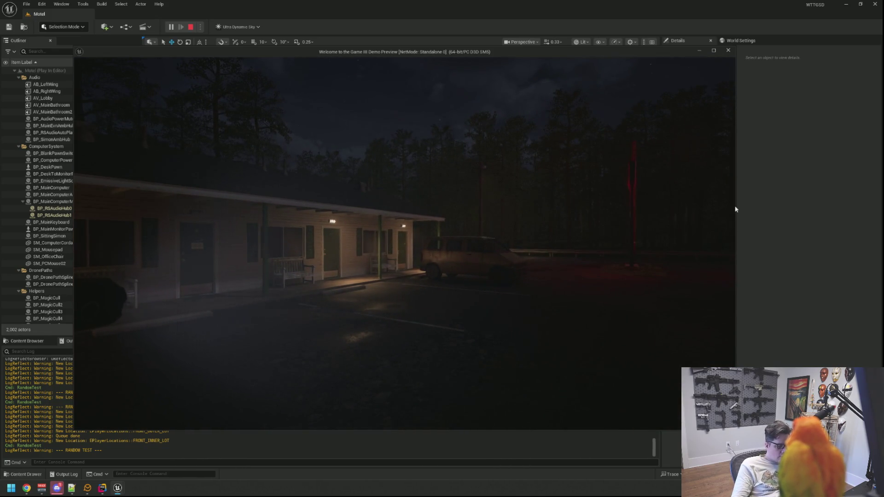
# Rerun RandomTest to jump to another spot, then stop the play session with Esc
pyautogui.press('`')
pyautogui.press('Up')
pyautogui.press('Return')
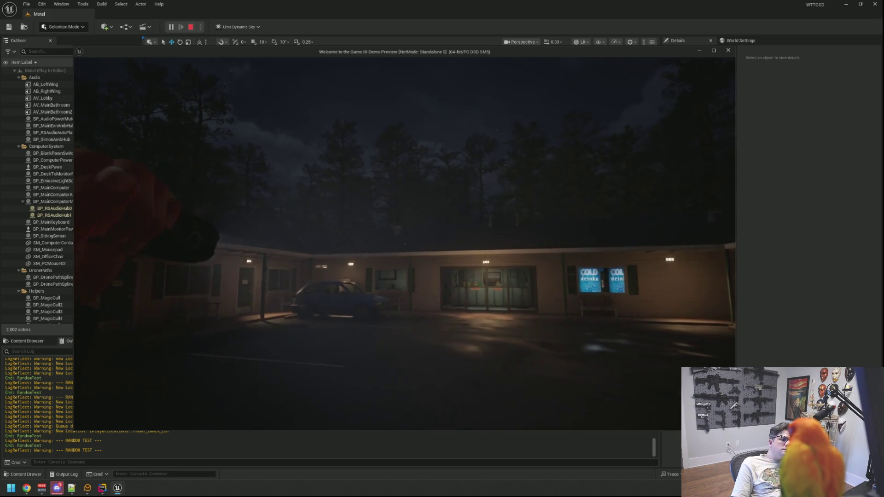
pyautogui.press('Escape')
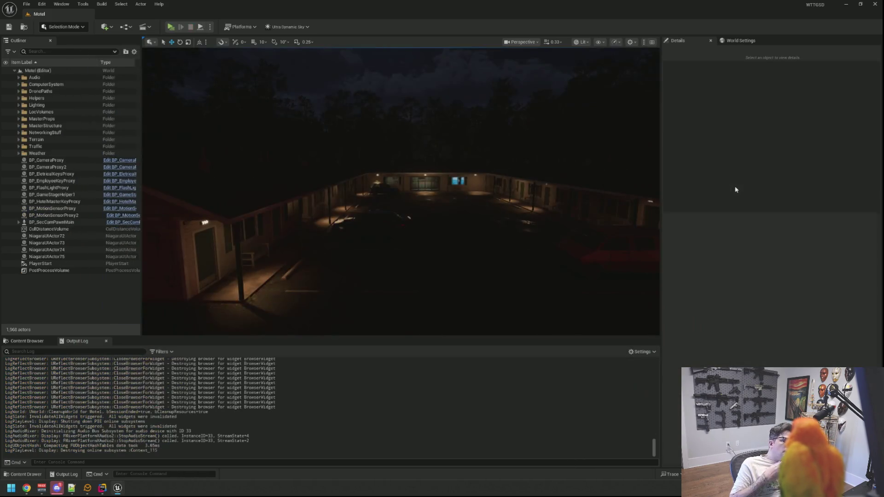
pyautogui.moveTo(599, 175); pyautogui.dragTo(598, 174)
pyautogui.moveTo(513, 154); pyautogui.dragTo(512, 154)
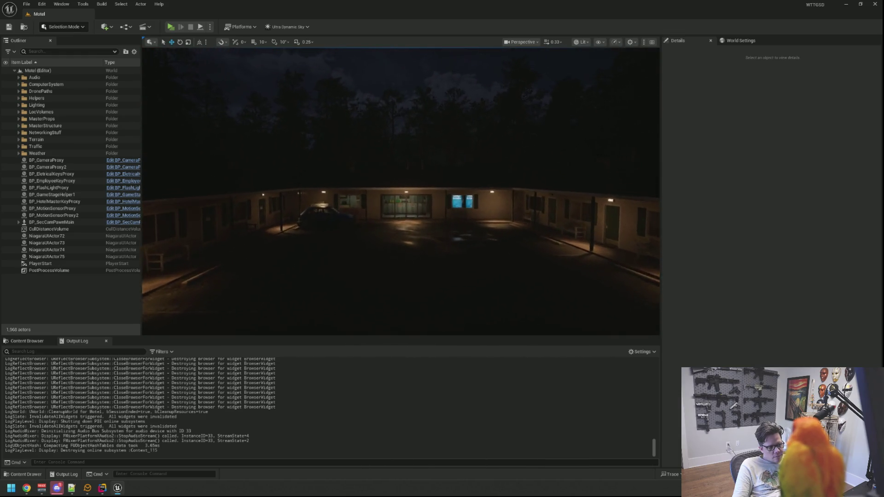
pyautogui.scroll(10, 473, 162)
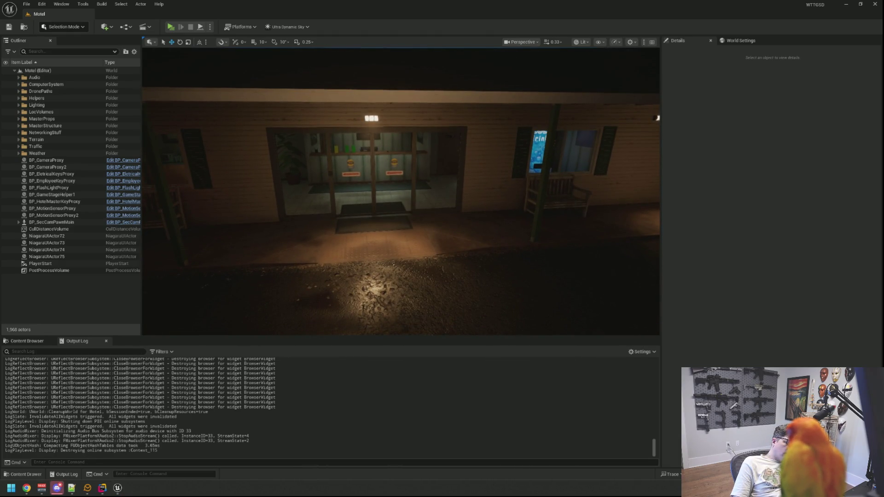
pyautogui.scroll(-10, 316, 261)
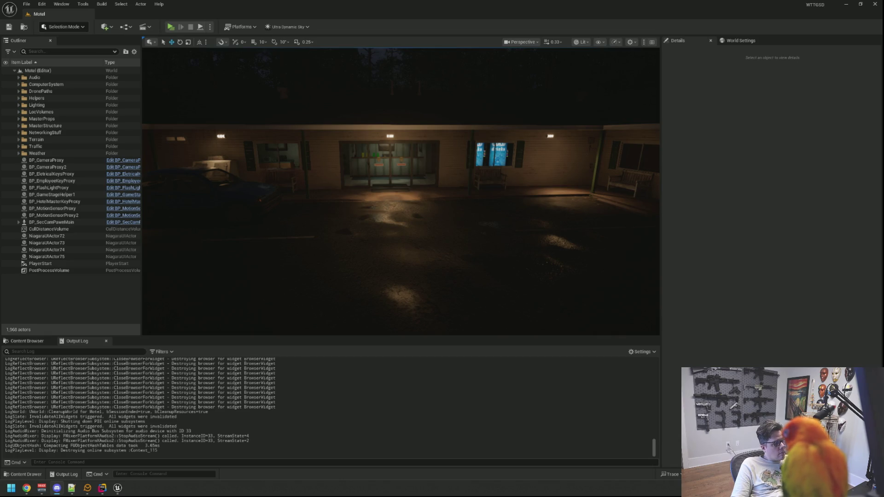
pyautogui.press('a')
pyautogui.press('w')
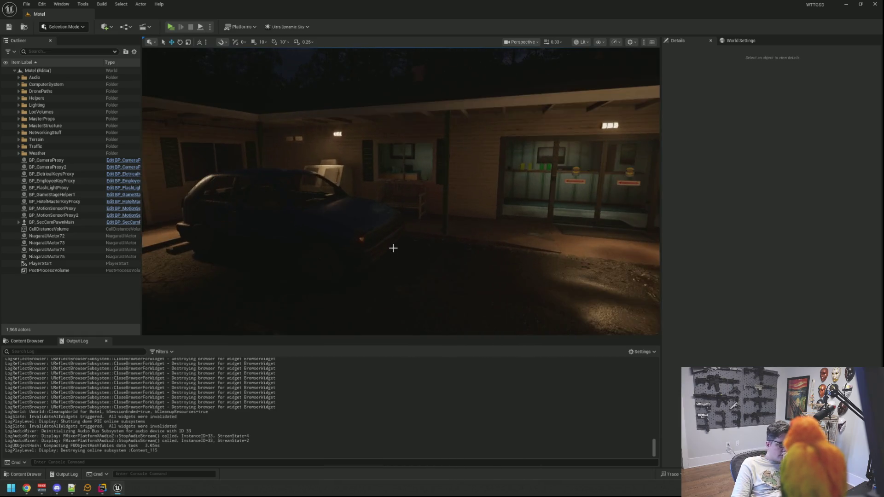
pyautogui.press('s')
pyautogui.press('d')
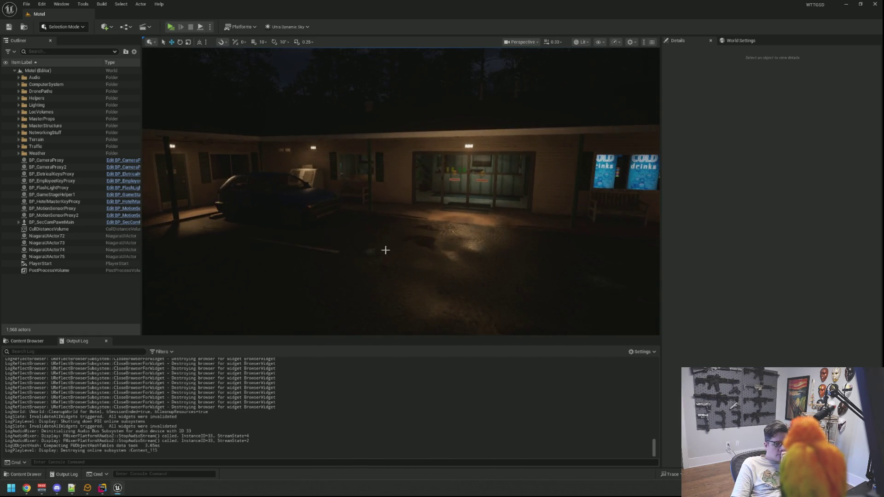
pyautogui.press('w')
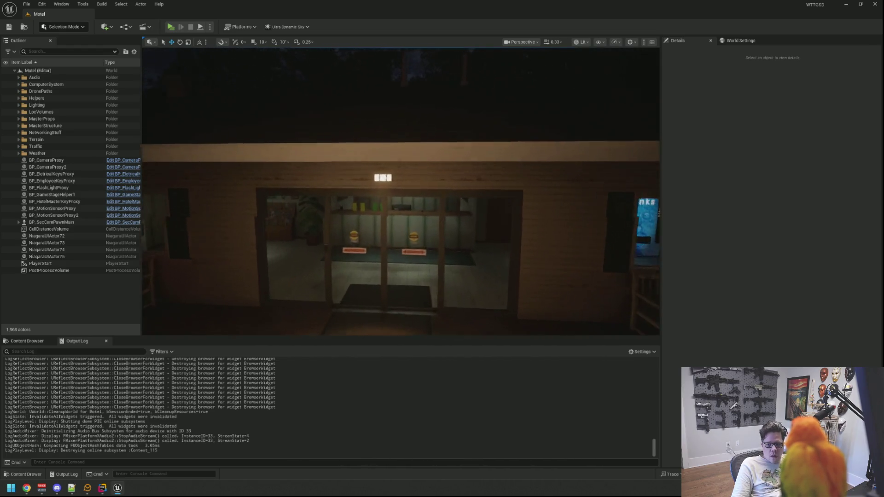
pyautogui.press('w')
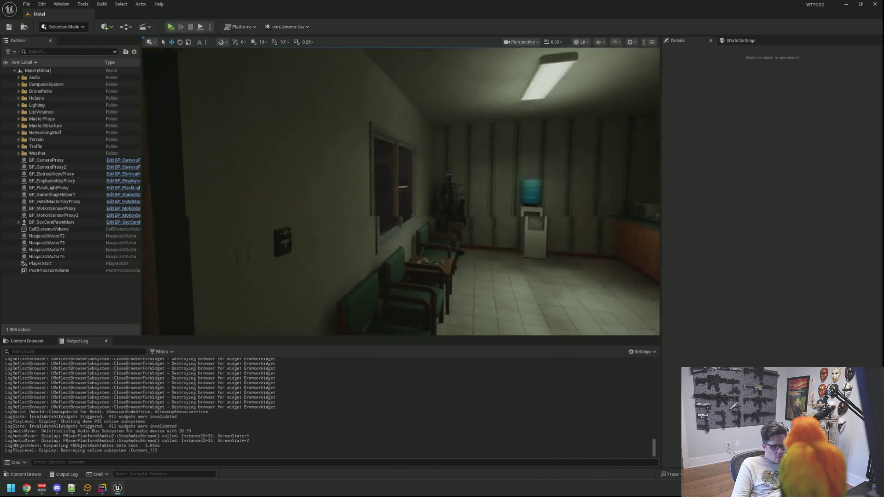
pyautogui.press('s')
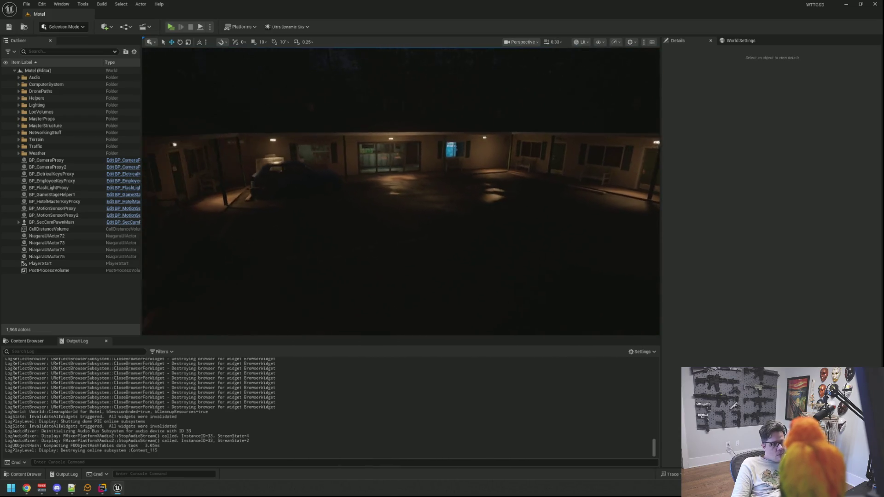
pyautogui.press('w')
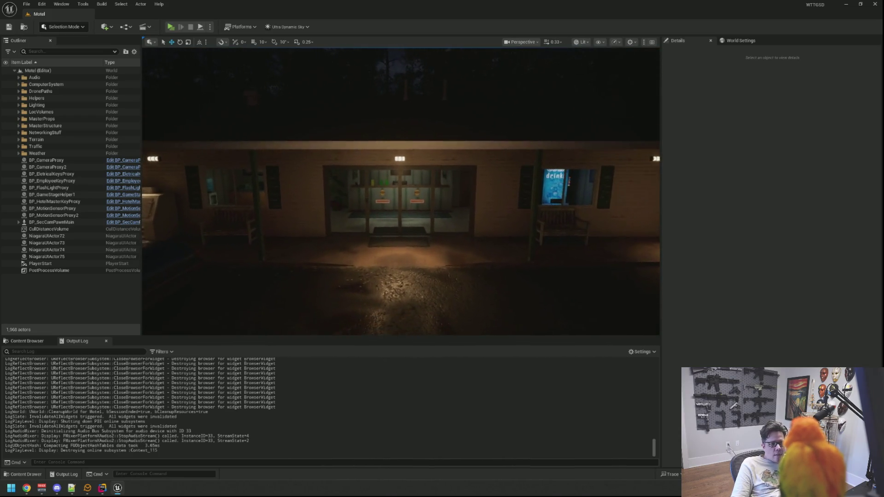
pyautogui.press('s')
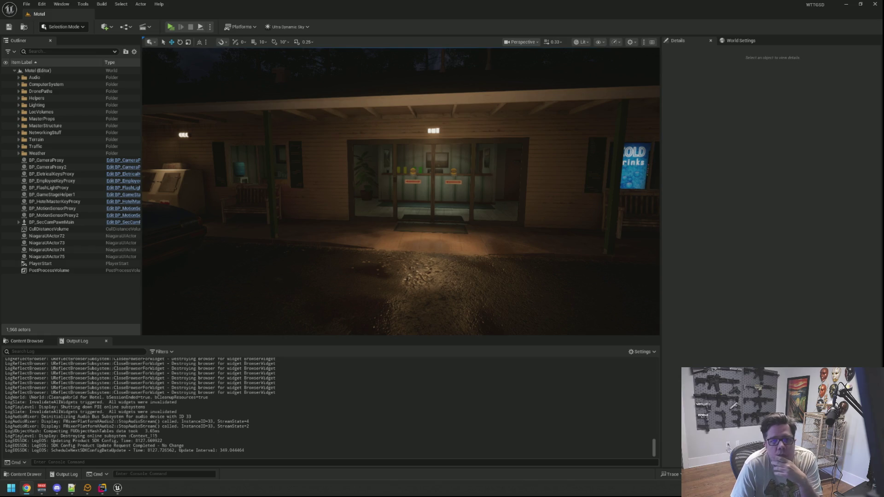
pyautogui.moveTo(495, 133); pyautogui.dragTo(474, 120)
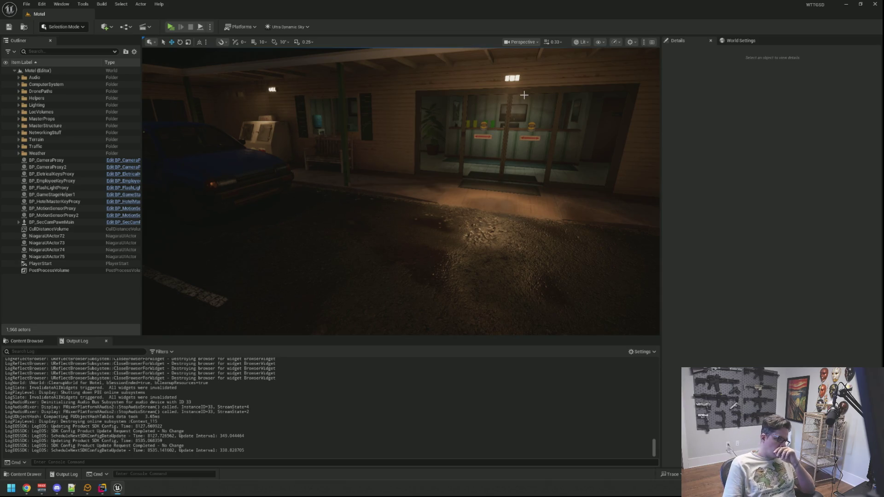
pyautogui.moveTo(495, 134)
pyautogui.mouseDown()
pyautogui.moveTo(494, 271)
pyautogui.moveTo(434, 197)
pyautogui.moveTo(434, 184)
pyautogui.moveTo(396, 182)
pyautogui.moveTo(415, 157)
pyautogui.moveTo(432, 192)
pyautogui.moveTo(461, 192)
pyautogui.moveTo(442, 193)
pyautogui.moveTo(442, 161)
pyautogui.moveTo(428, 161)
pyautogui.moveTo(442, 161)
pyautogui.mouseUp()
# Fly the camera through the office's back rooms, lobby and storage room to the front doors
pyautogui.scroll(10, 424, 191)
pyautogui.moveTo(442, 192); pyautogui.dragTo(416, 194)
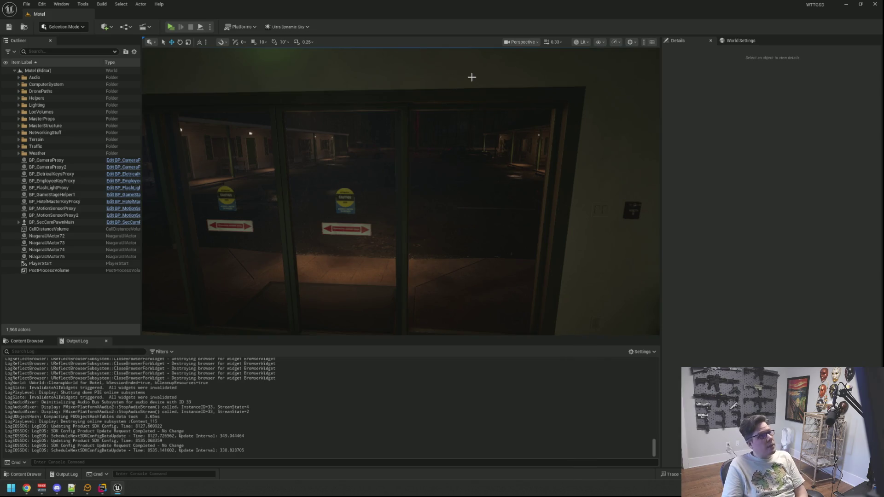
pyautogui.moveTo(475, 96); pyautogui.dragTo(511, 148)
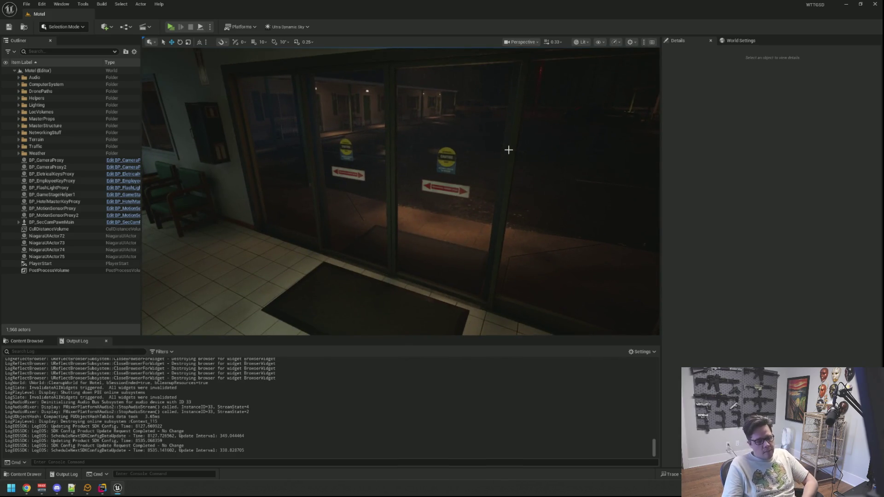
pyautogui.moveTo(400, 191)
pyautogui.mouseDown()
pyautogui.moveTo(414, 184)
pyautogui.moveTo(405, 180)
pyautogui.moveTo(419, 189)
pyautogui.moveTo(400, 187)
pyautogui.moveTo(419, 186)
pyautogui.mouseUp()
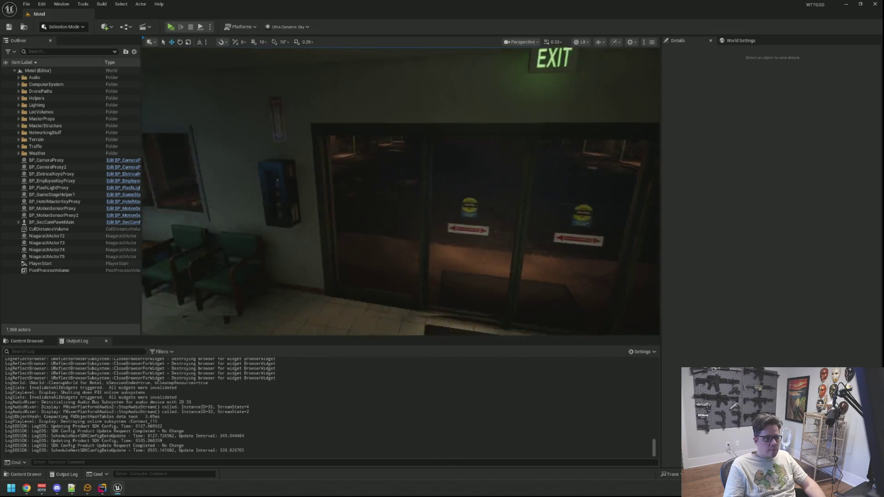
pyautogui.press('Up')
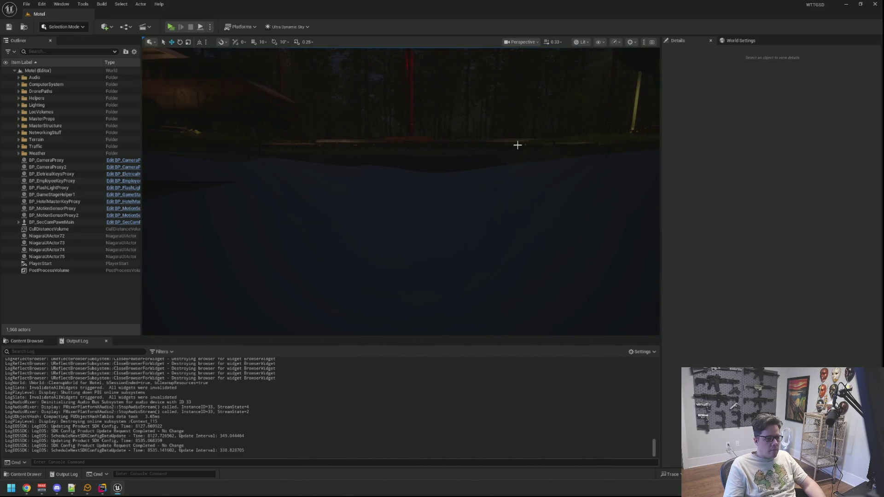
# Fly across the parking lot to the red pole, back up, and look down on the right building
pyautogui.press('Up')
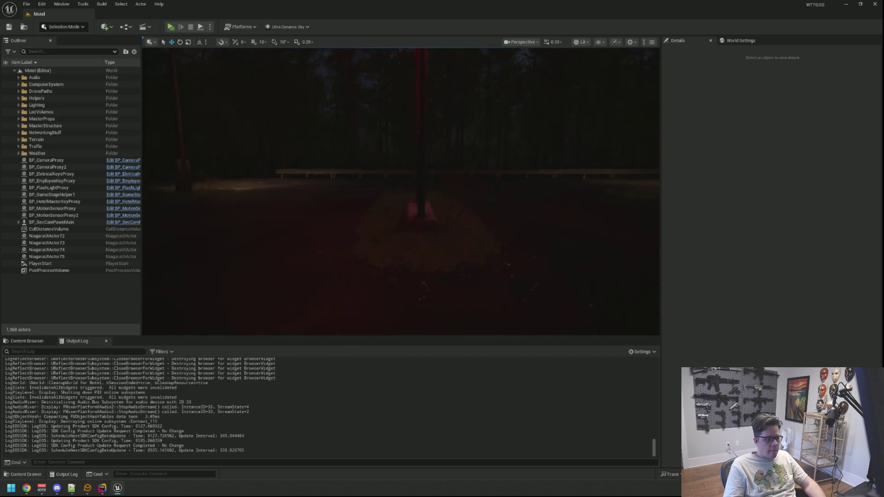
pyautogui.press('Down')
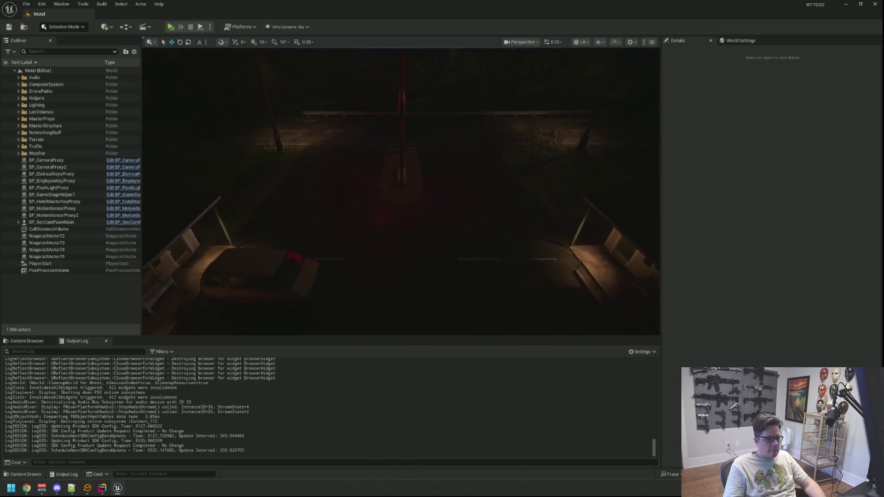
pyautogui.moveTo(430, 158)
pyautogui.mouseDown()
pyautogui.moveTo(483, 184)
pyautogui.moveTo(445, 175)
pyautogui.moveTo(437, 203)
pyautogui.mouseUp()
# Return to Drone.cpp in Rider and move to the despawn comment in FlyAway
pyautogui.click(103, 488)
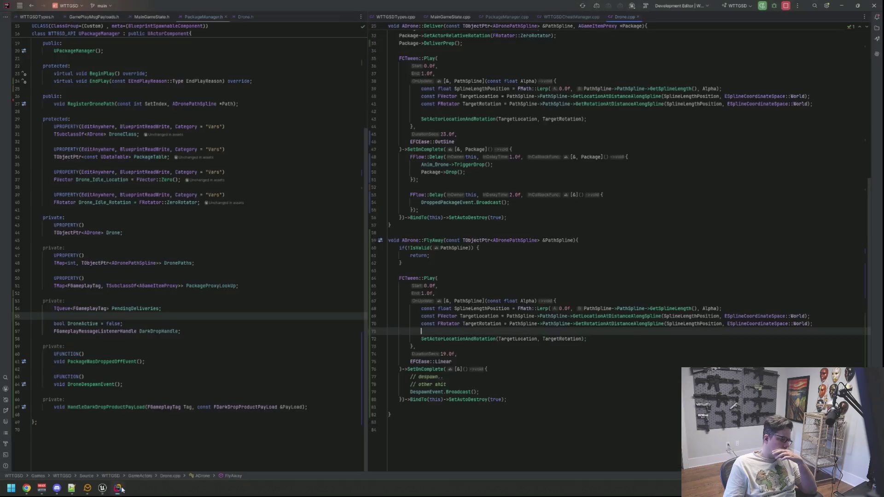
pyautogui.press('Down')
pyautogui.press('Down')
pyautogui.press('Down')
pyautogui.press('End')
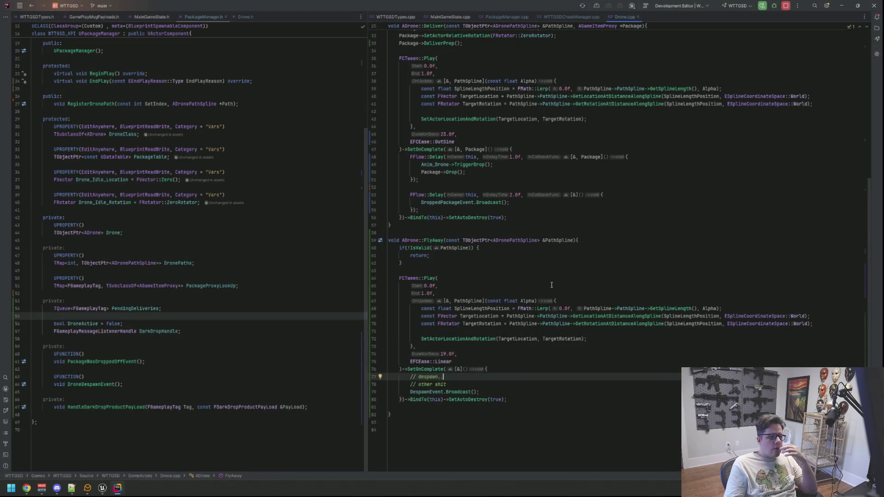
# Show Drone.h beside Drone.cpp and place the cursor inside the ADrone constructor
pyautogui.click(241, 17)
pyautogui.scroll(10, 547, 167)
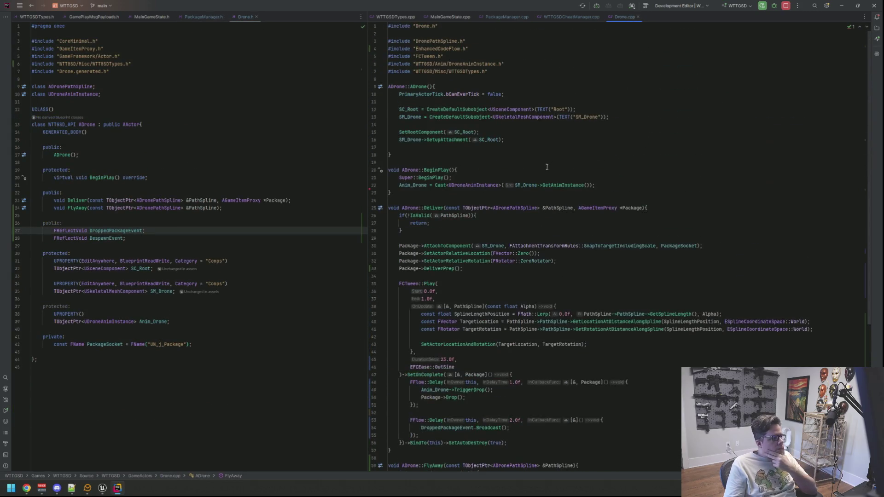
pyautogui.click(573, 152)
pyautogui.click(573, 149)
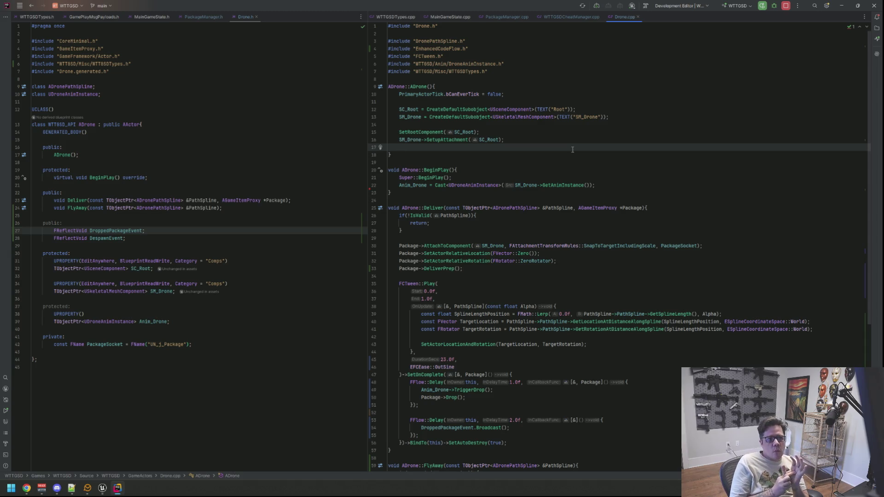
pyautogui.click(518, 117)
pyautogui.click(538, 146)
pyautogui.scroll(-1, 538, 145)
pyautogui.scroll(1, 539, 145)
# Add SetActorHiddenInGame(true); at the end of BeginPlay using autocomplete
pyautogui.click(619, 187)
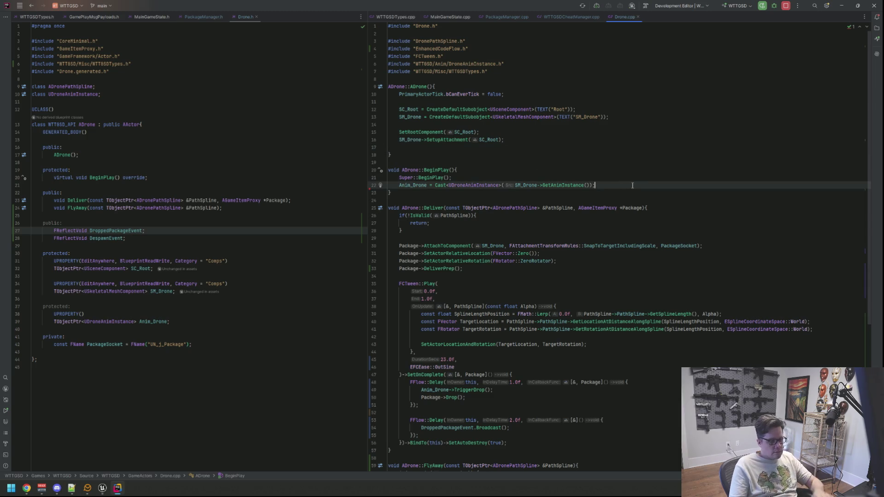
pyautogui.press('Return')
pyautogui.write('Setactorhi')
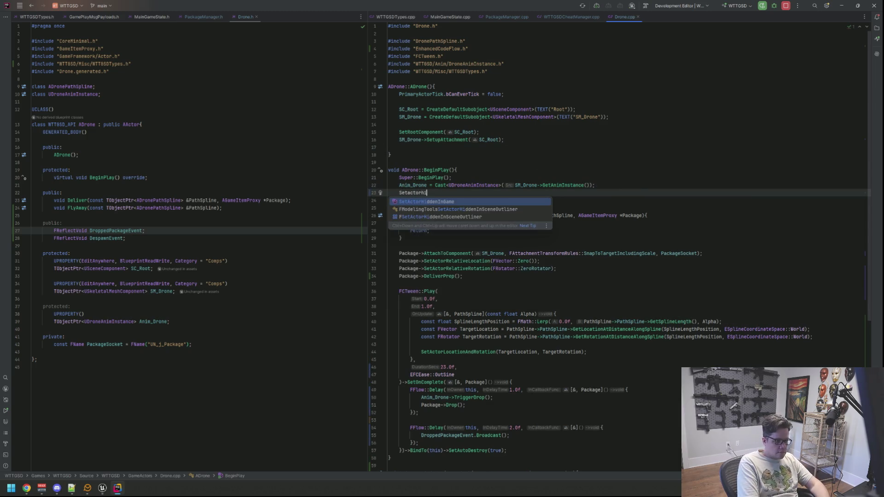
pyautogui.press('Return')
pyautogui.write('true);')
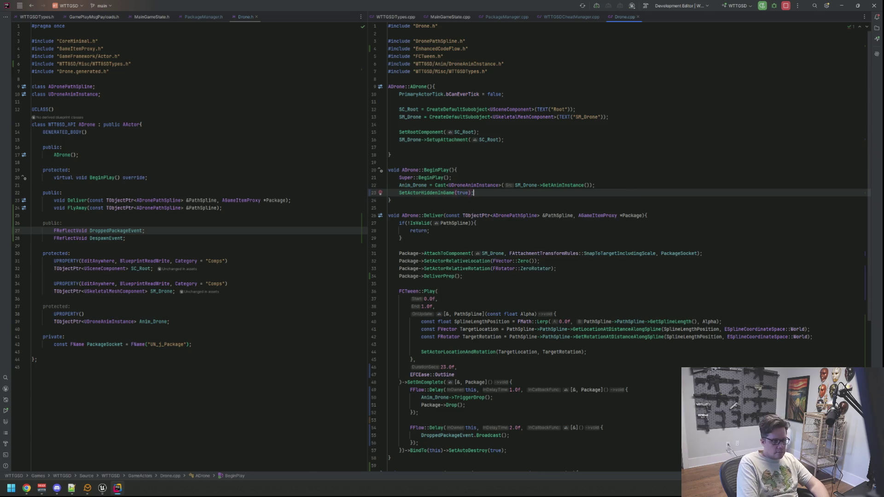
# Add SetActorHiddenInGame(false); after the IsValid check in Deliver and review the line
pyautogui.press('Down')
pyautogui.press('Down')
pyautogui.press('Down')
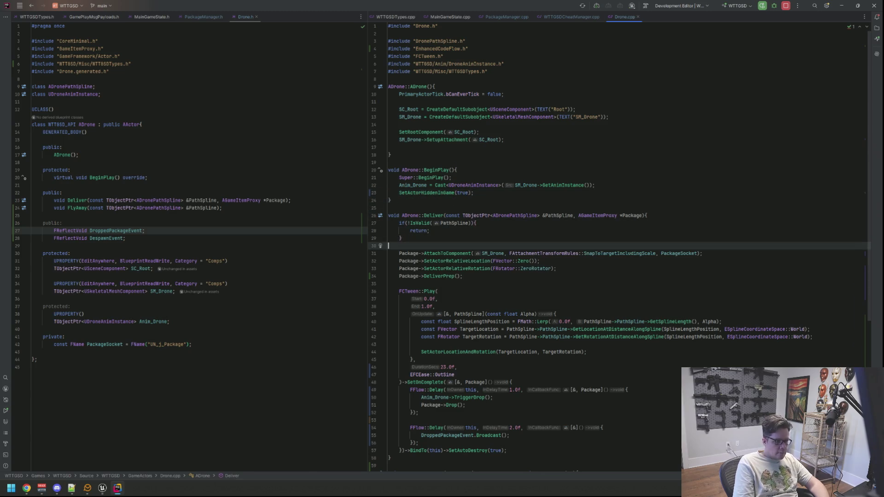
pyautogui.press('Return')
pyautogui.write('Set')
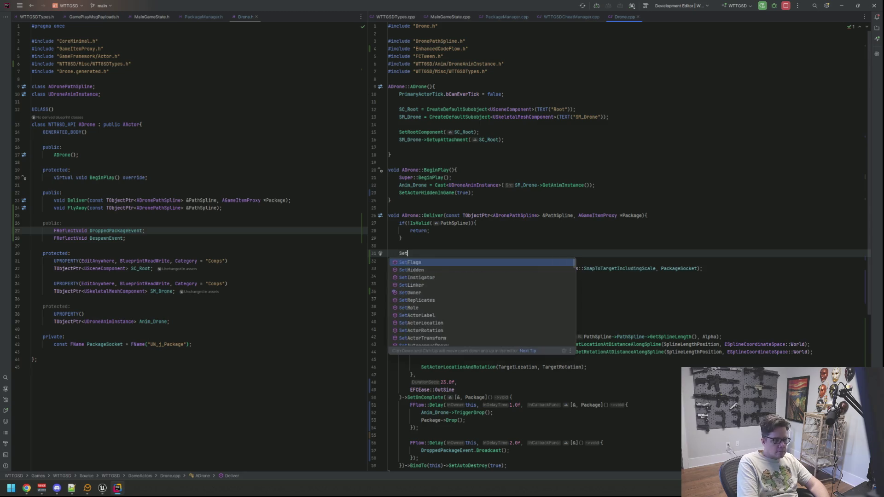
pyautogui.write('ActorH')
pyautogui.press('Return')
pyautogui.write('false')
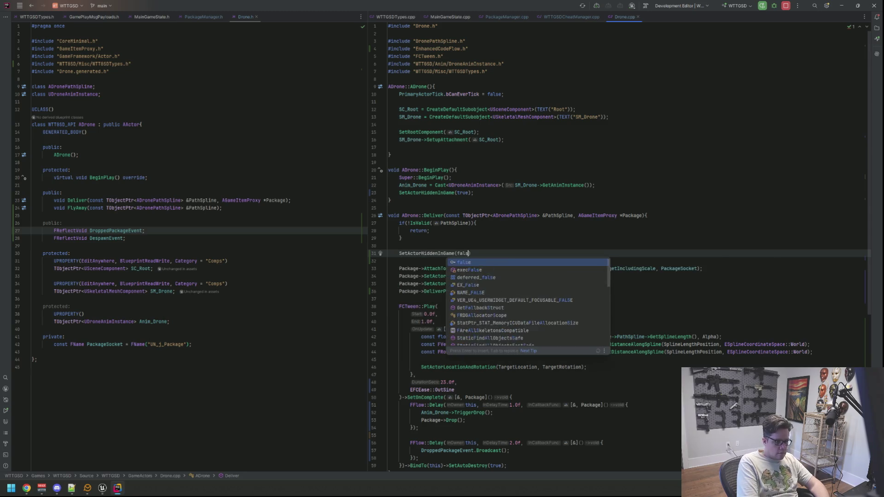
pyautogui.write(');')
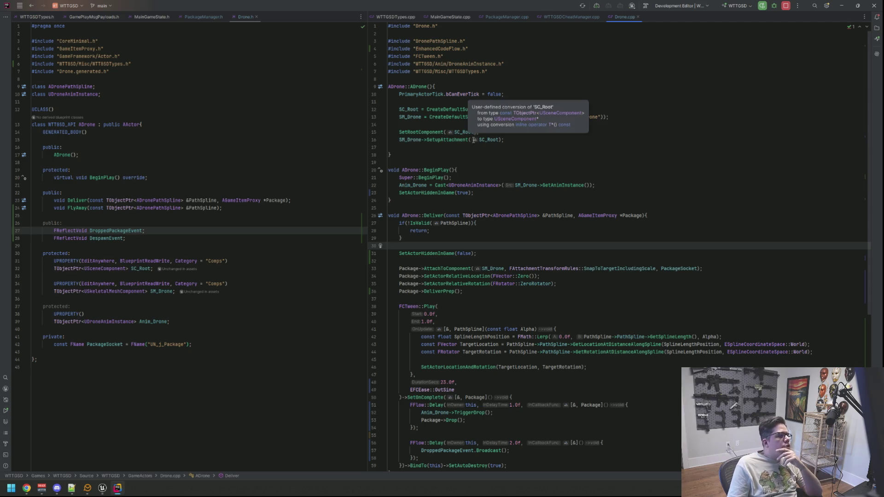
pyautogui.click(516, 200)
pyautogui.click(522, 254)
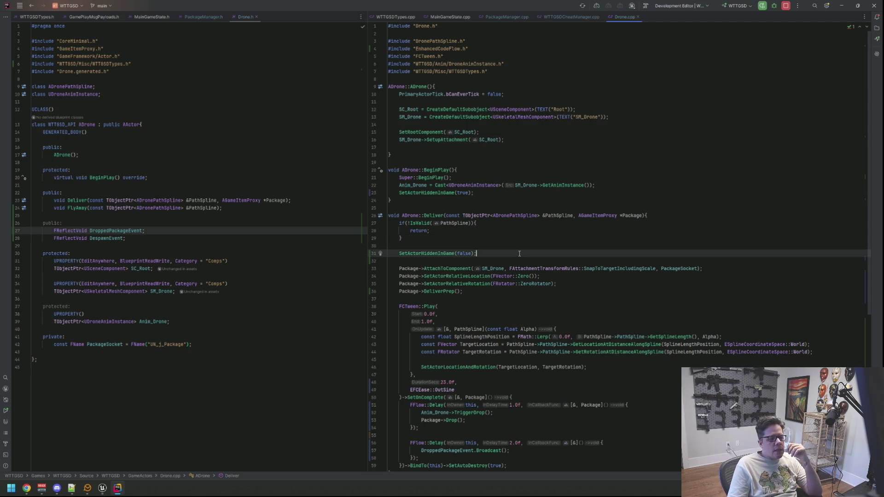
pyautogui.click(519, 261)
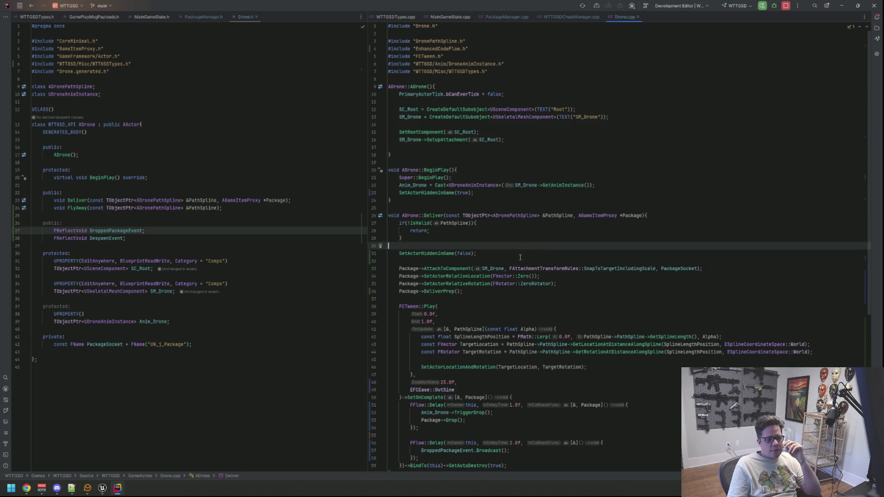
pyautogui.click(498, 253)
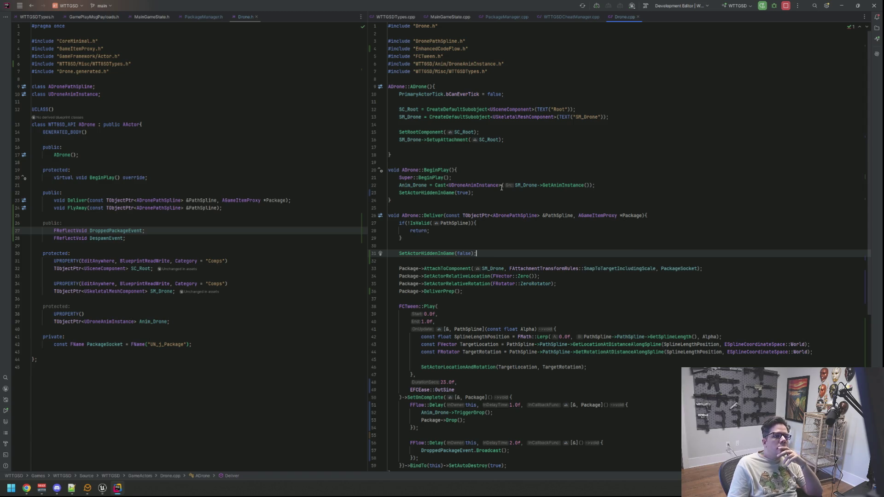
# Return the cursor to the SetActorHiddenInGame(false) line in Deliver
pyautogui.scroll(-6, 502, 215)
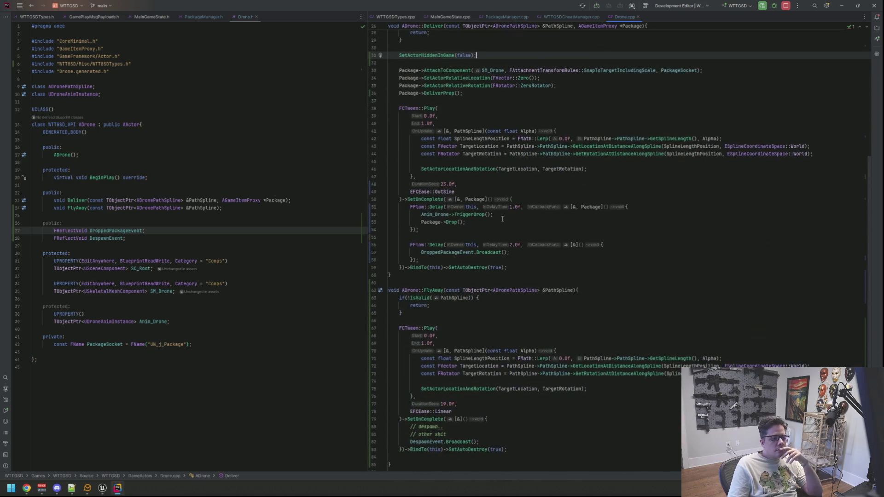
pyautogui.scroll(6, 502, 218)
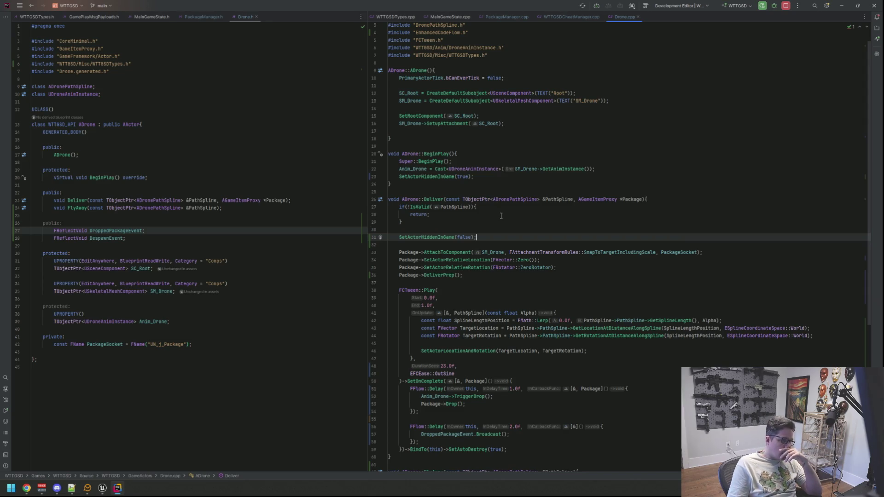
pyautogui.click(501, 215)
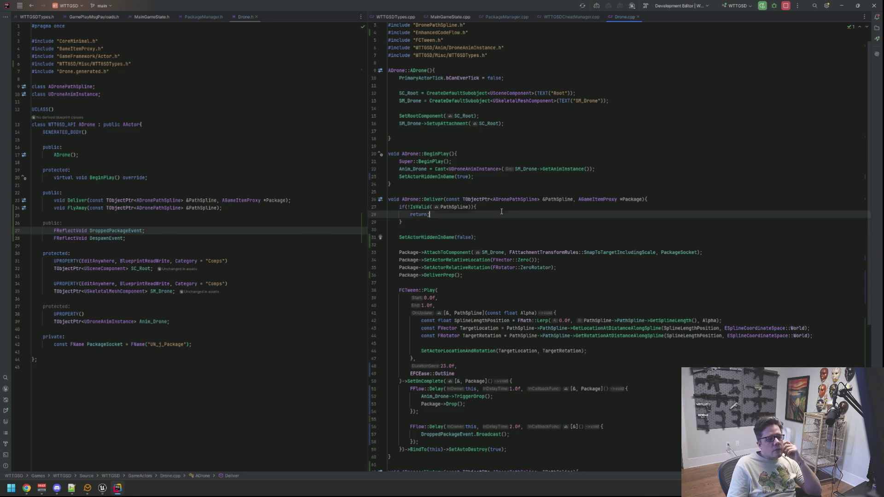
pyautogui.click(502, 222)
pyautogui.press('Down')
pyautogui.press('Down')
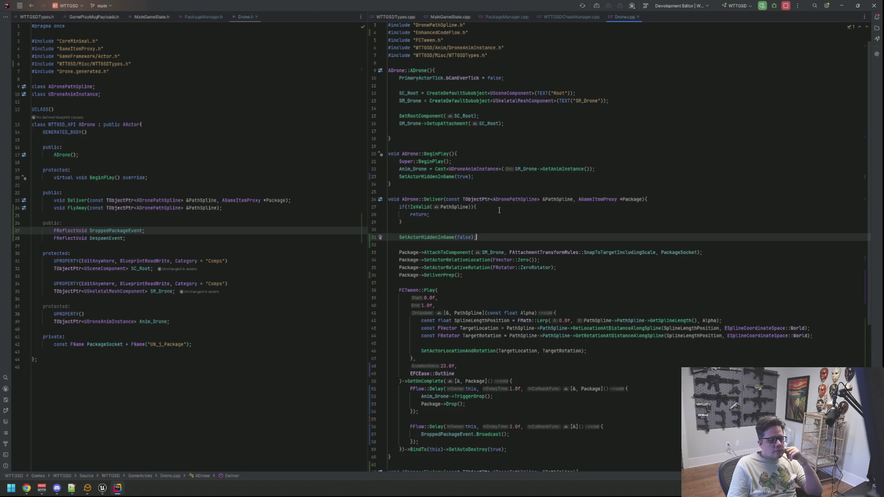
# In FlyAway, insert a blank line after the '// other shit' despawn comment
pyautogui.scroll(-10, 499, 210)
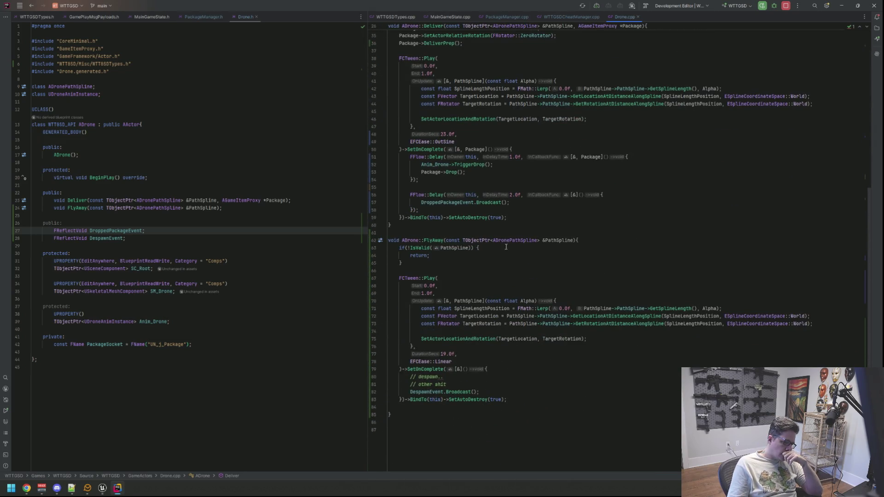
pyautogui.click(506, 377)
pyautogui.press('Down')
pyautogui.press('Down')
pyautogui.press('Down')
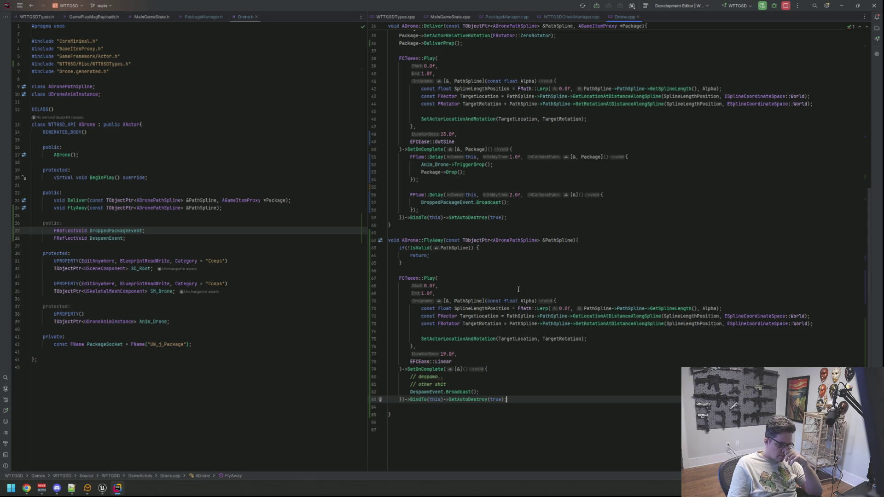
pyautogui.scroll(2, 505, 340)
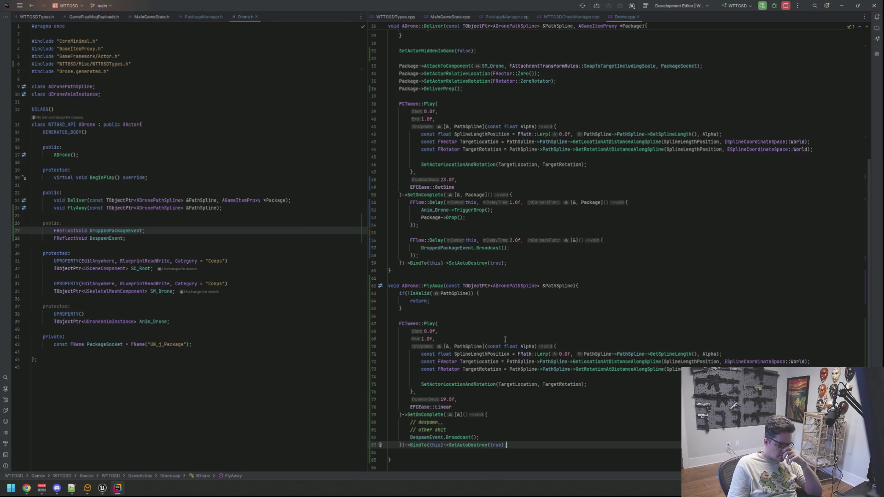
pyautogui.scroll(-2, 505, 340)
pyautogui.press('Up')
pyautogui.press('Up')
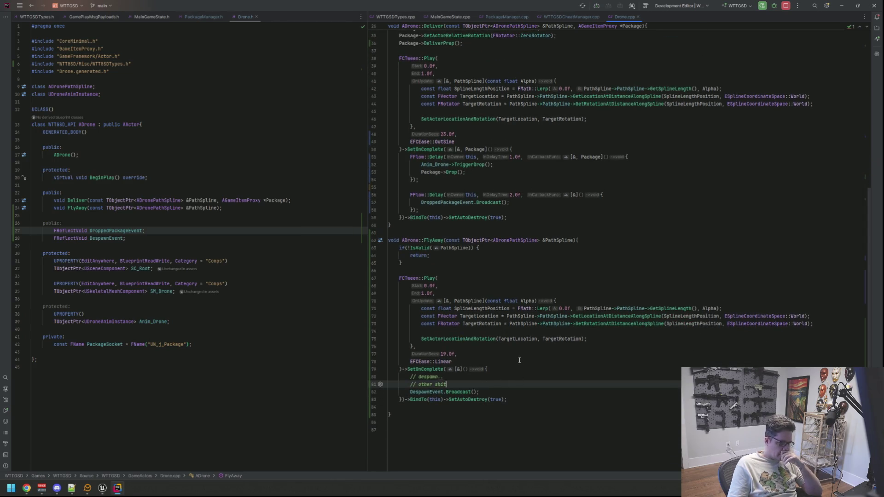
pyautogui.press('Return')
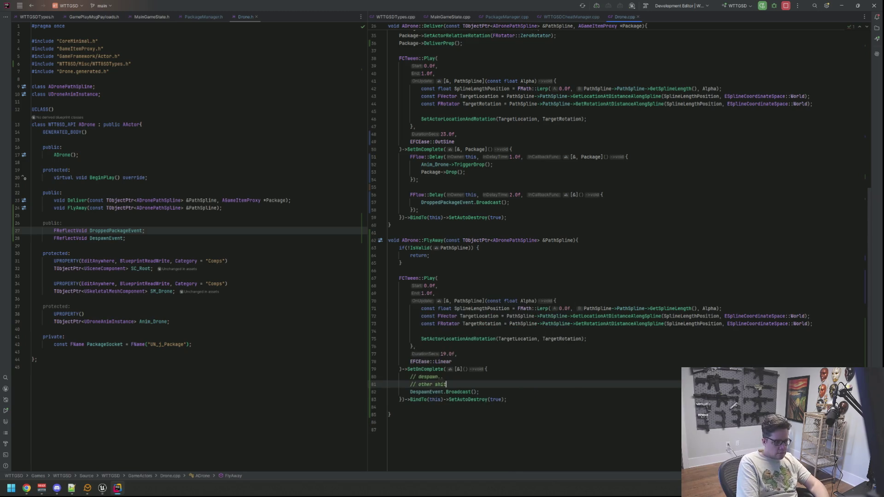
pyautogui.write('Setactorhid')
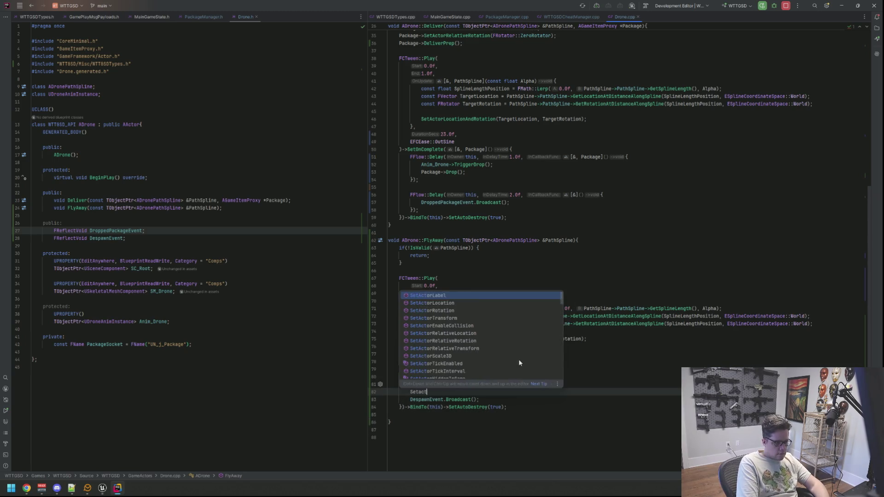
pyautogui.press('Return')
pyautogui.write('true')
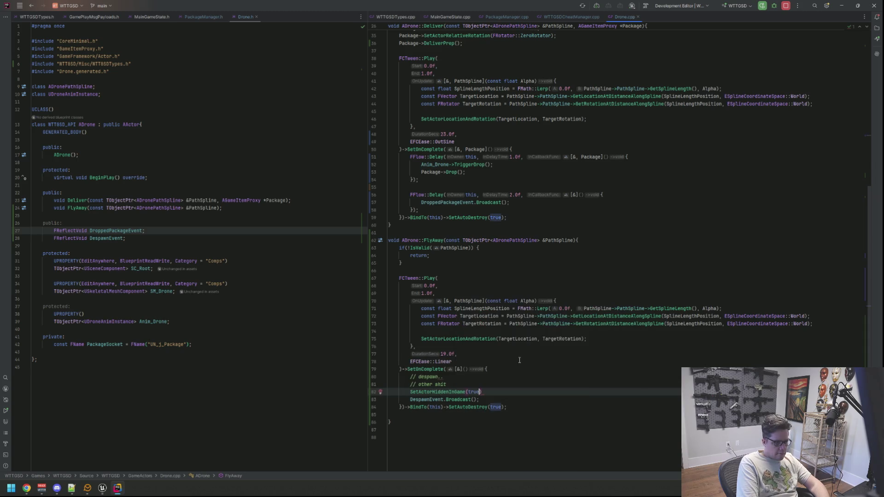
pyautogui.press('Up')
pyautogui.hotkey('shift', 'Up')
pyautogui.hotkey('shift', 'Up')
pyautogui.press('BackSpace')
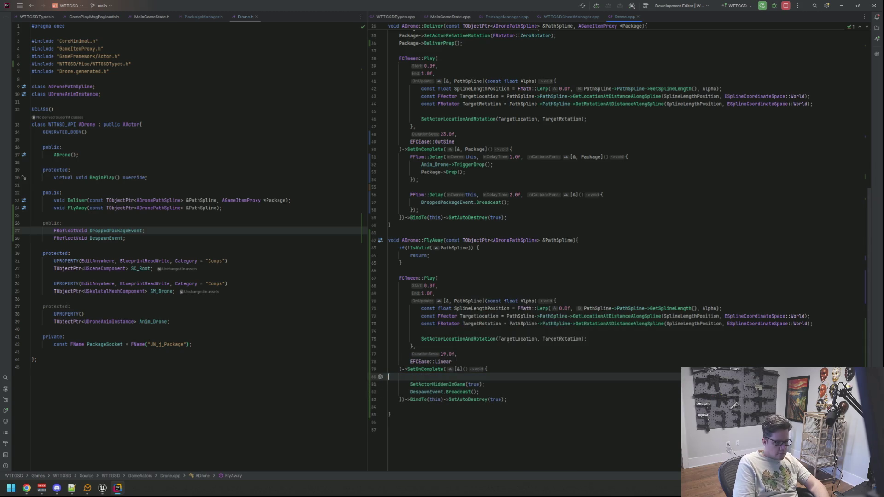
pyautogui.press('Down')
pyautogui.press('Up')
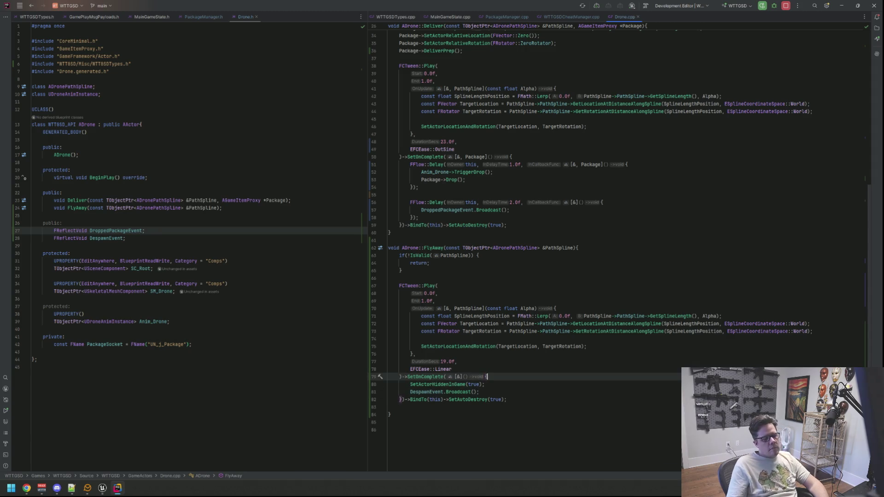
pyautogui.scroll(4, 515, 257)
pyautogui.scroll(2, 515, 257)
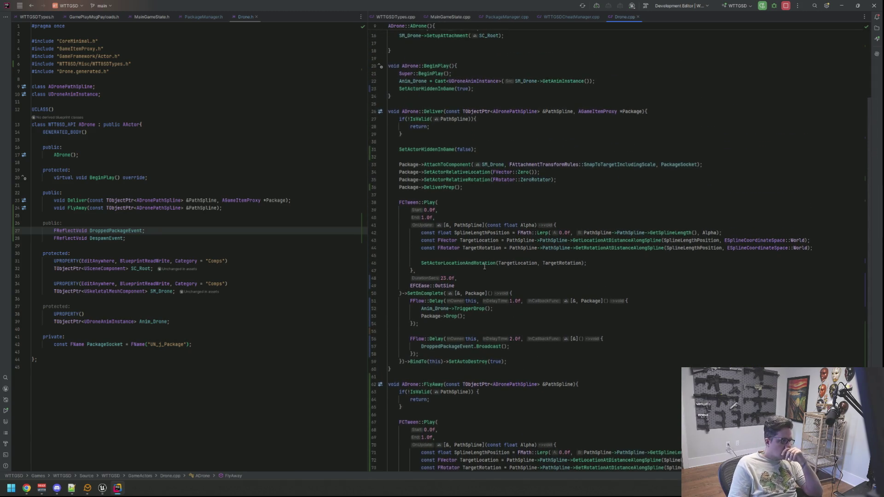
pyautogui.scroll(3, 484, 266)
pyautogui.scroll(-4, 487, 267)
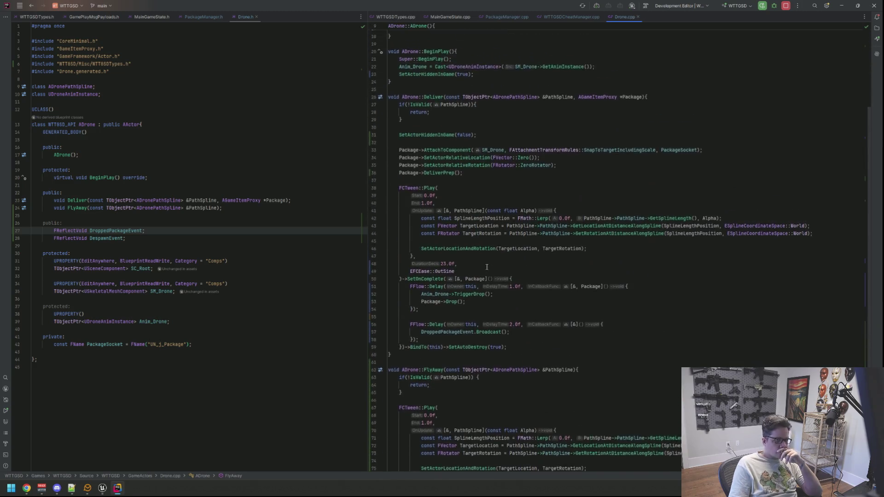
pyautogui.scroll(4, 487, 267)
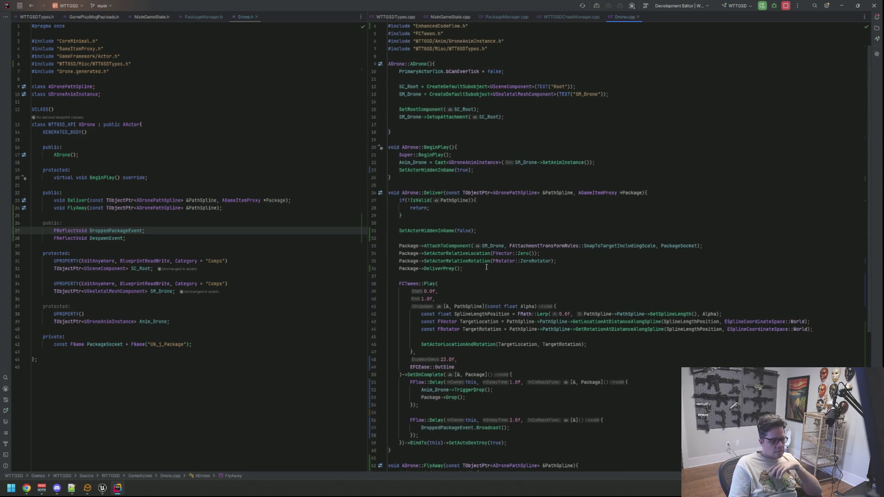
pyautogui.scroll(-7, 486, 267)
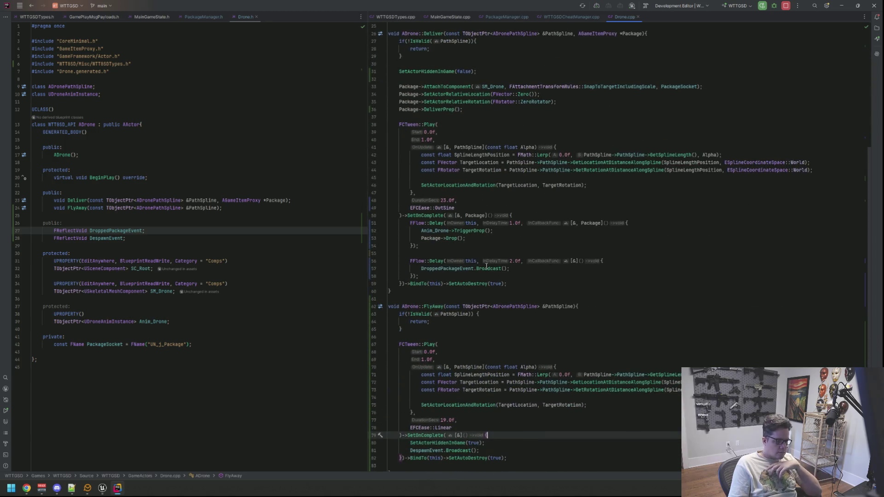
pyautogui.scroll(-3, 486, 265)
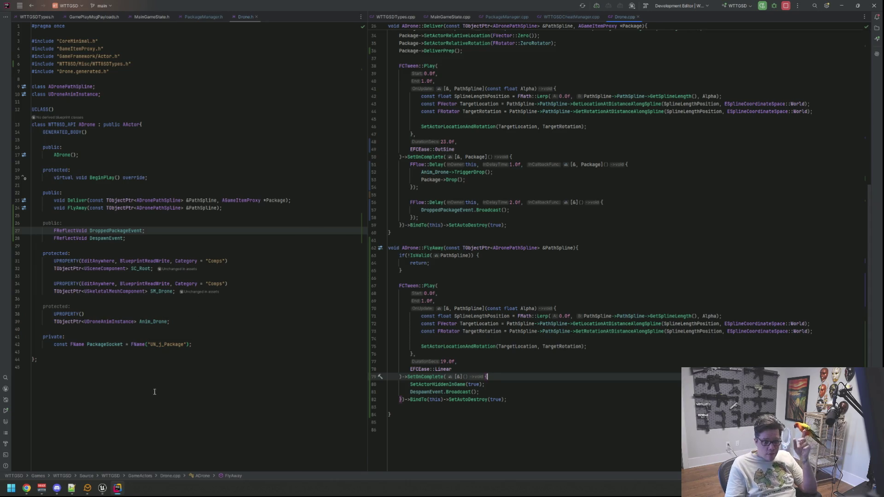
# Switch to Unreal Editor and run a Live Coding compile with Ctrl+Alt+F11 until the patch applies
pyautogui.click(102, 488)
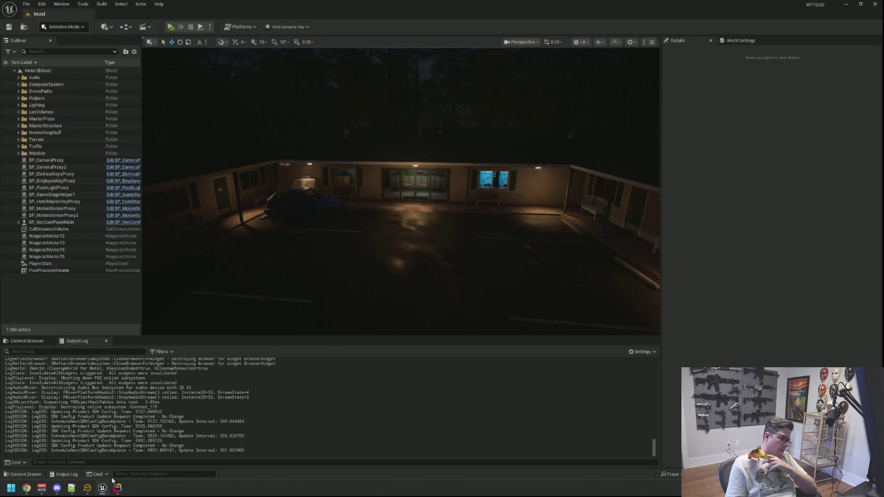
pyautogui.hotkey('ctrl', 'alt', 'F11')
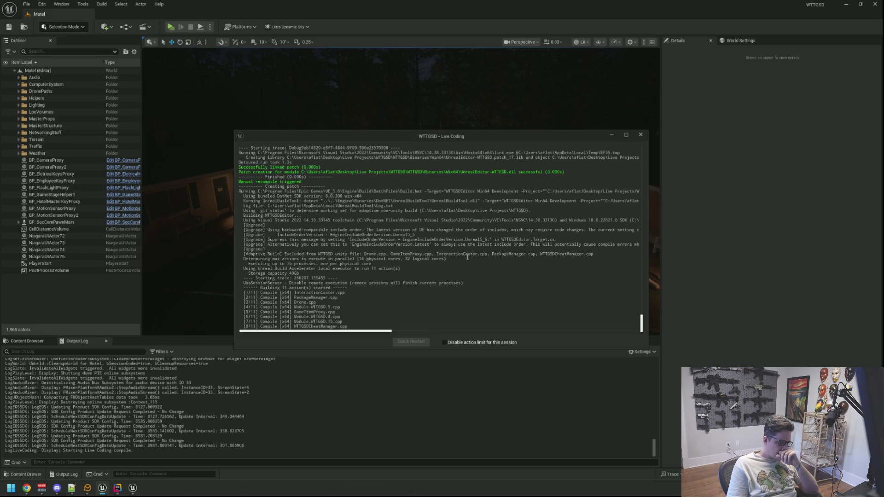
pyautogui.scroll(2, 442, 265)
pyautogui.scroll(-2, 424, 271)
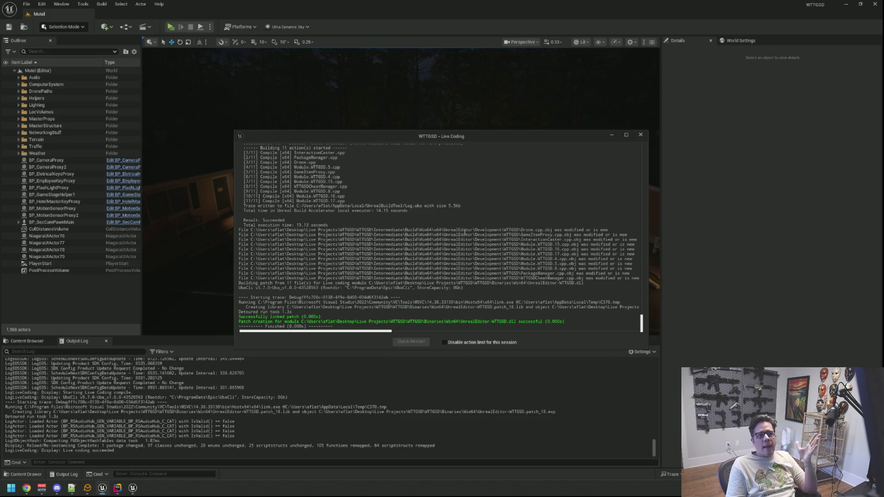
# Close the Live Coding log, adjust the viewport, and start Play In Editor with Alt+P
pyautogui.click(641, 135)
pyautogui.scroll(5, 486, 180)
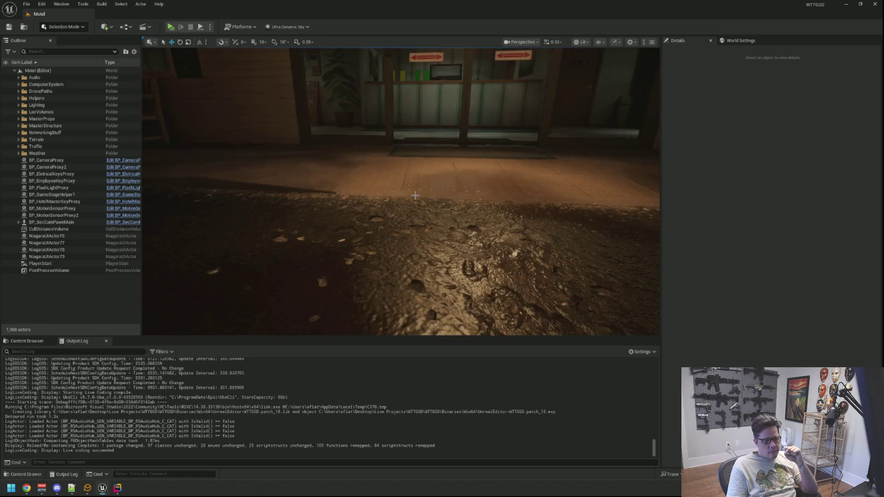
pyautogui.scroll(-5, 485, 179)
pyautogui.scroll(5, 485, 179)
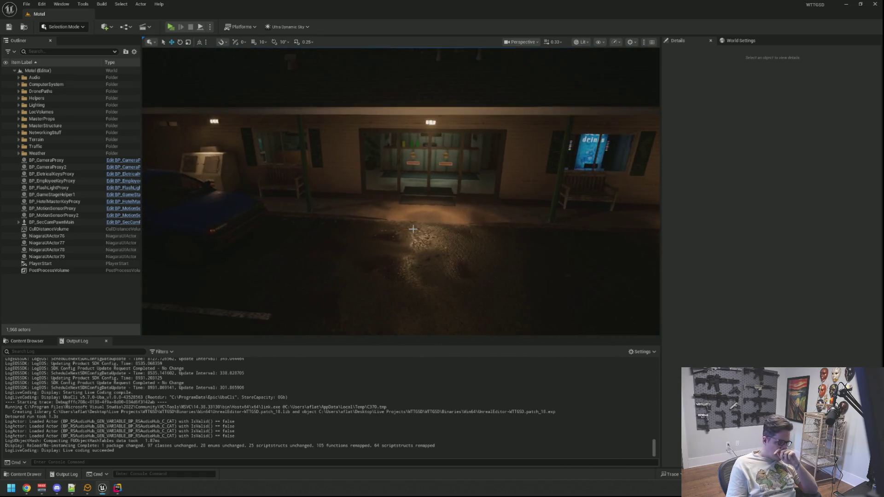
pyautogui.scroll(-6, 485, 179)
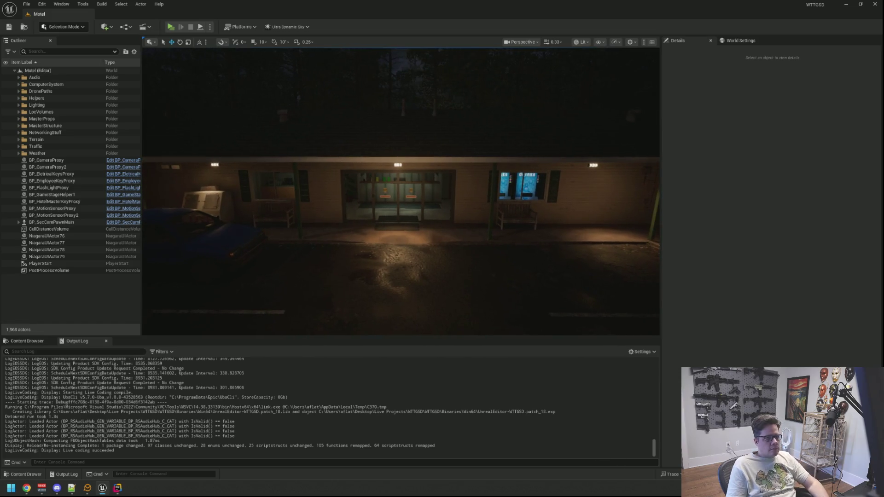
pyautogui.scroll(4, 329, 237)
pyautogui.hotkey('alt', 'p')
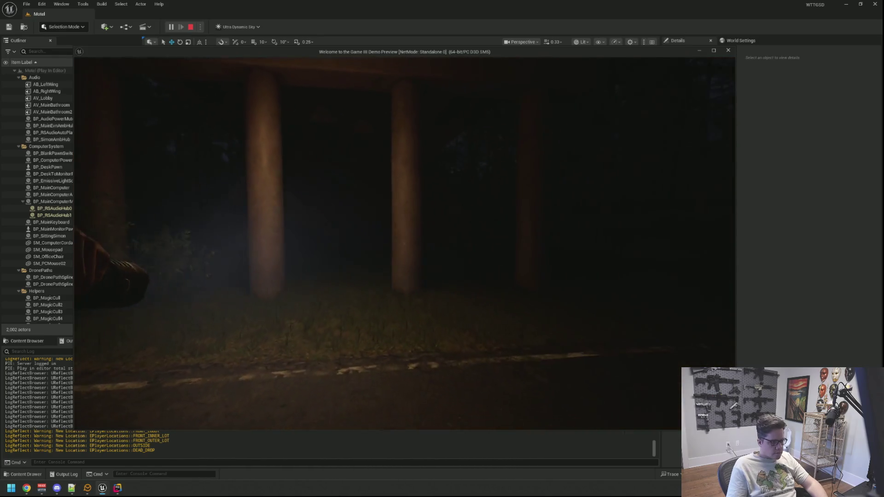
# Run the RandomTest console command in the game, then stop the play session
pyautogui.press('`')
pyautogui.write('RandomTest')
pyautogui.press('Return')
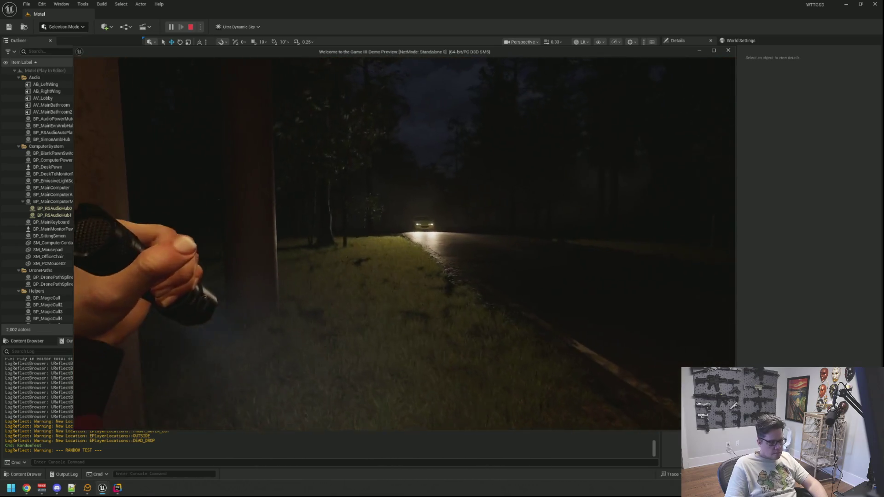
pyautogui.press('Escape')
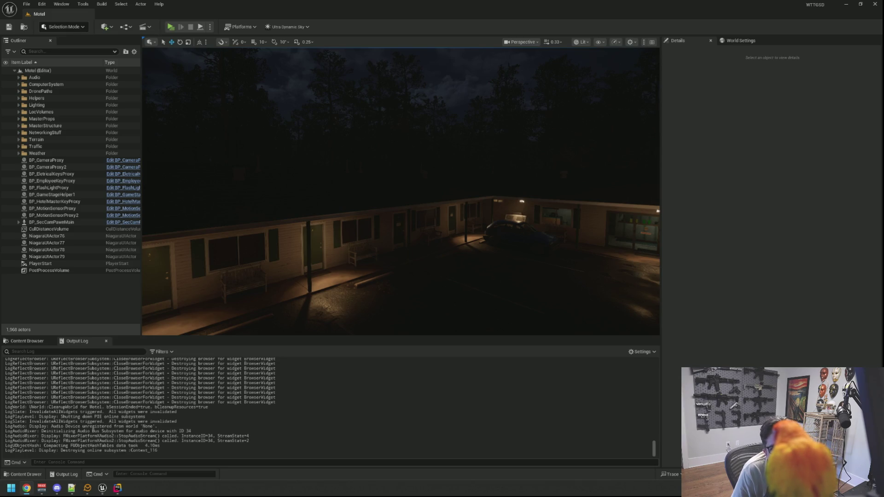
# Minimize Unreal Editor and Rider to reveal the desktop
pyautogui.moveTo(566, 104)
pyautogui.mouseDown()
pyautogui.moveTo(554, 93)
pyautogui.moveTo(452, 116)
pyautogui.moveTo(456, 194)
pyautogui.moveTo(474, 205)
pyautogui.moveTo(499, 200)
pyautogui.mouseUp()
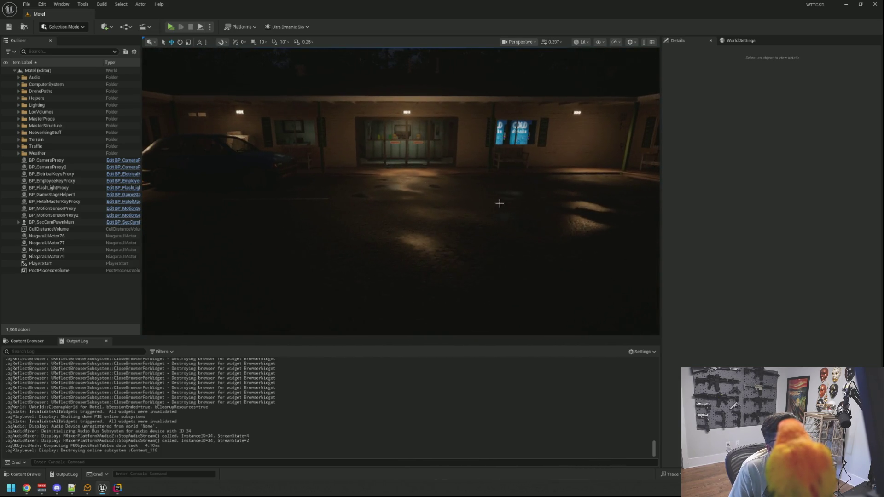
pyautogui.click(846, 5)
pyautogui.click(831, 5)
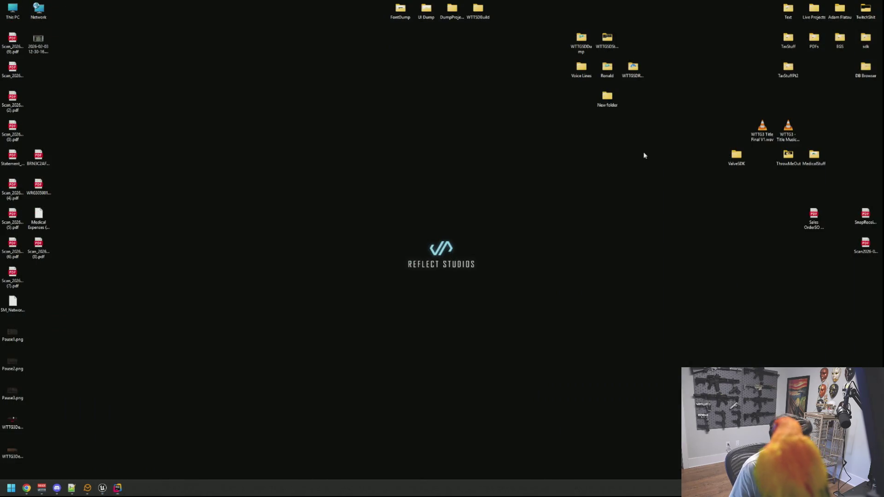
# Navigate from Live Projects through WTTGSD, Content and Audio into the SFXS folder
pyautogui.doubleClick(825, 17)
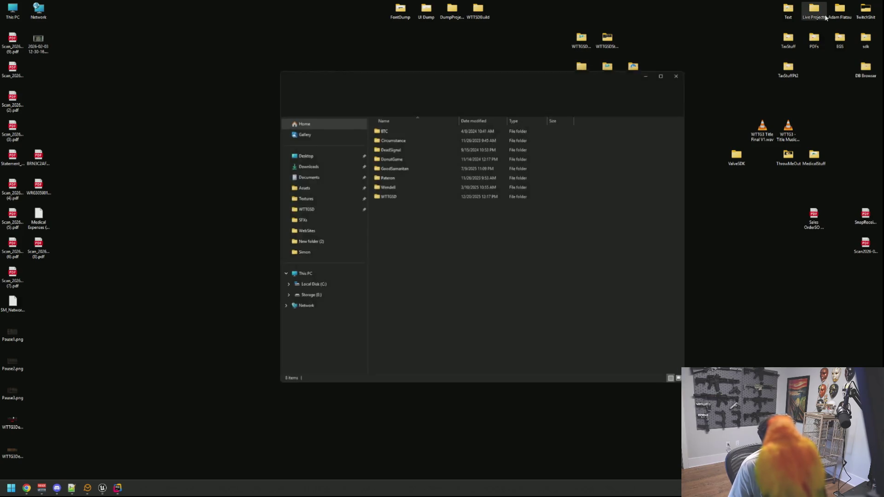
pyautogui.doubleClick(420, 197)
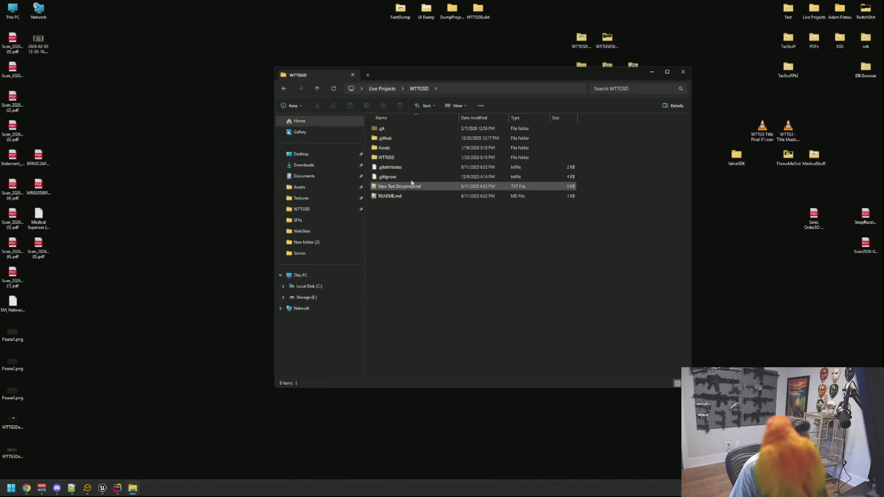
pyautogui.doubleClick(402, 157)
pyautogui.doubleClick(399, 179)
pyautogui.click(408, 148)
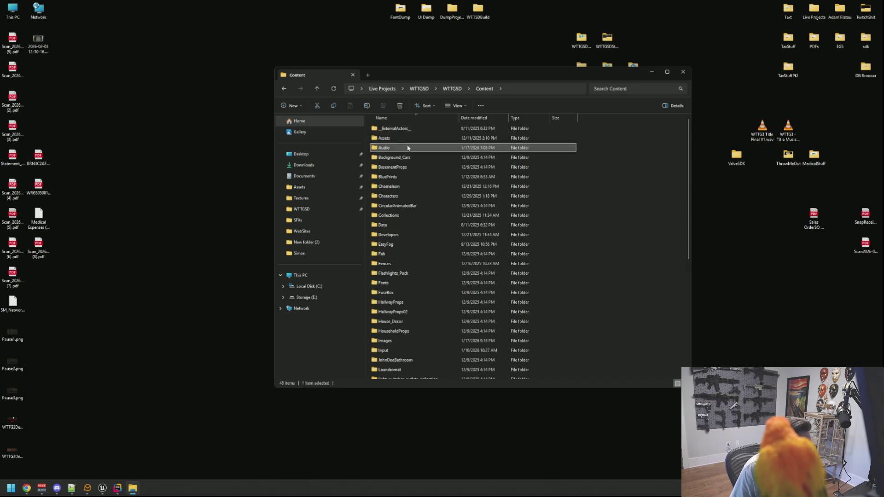
pyautogui.doubleClick(408, 148)
pyautogui.doubleClick(417, 138)
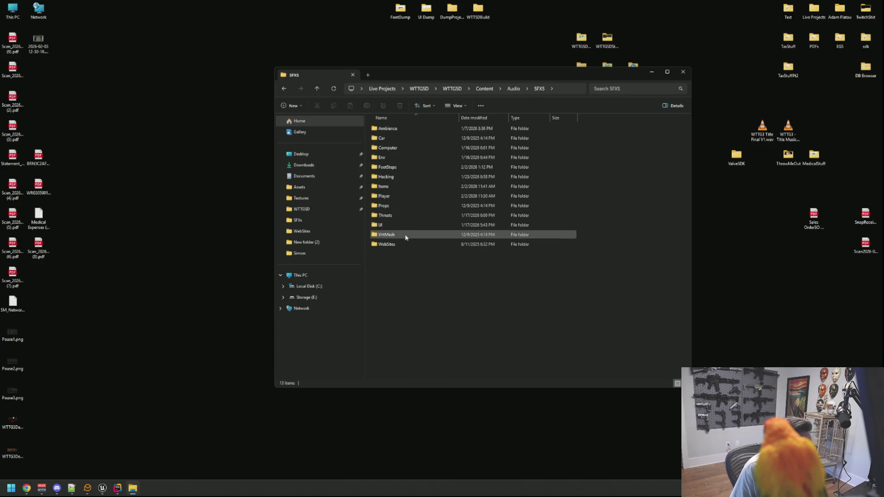
# Peek into the Ambience folder, return to SFXS, and move the Explorer window left
pyautogui.doubleClick(413, 128)
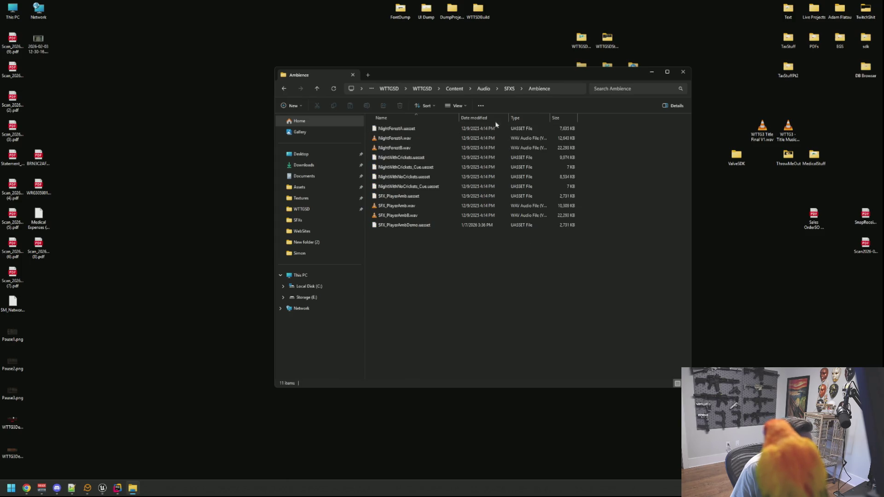
pyautogui.click(510, 88)
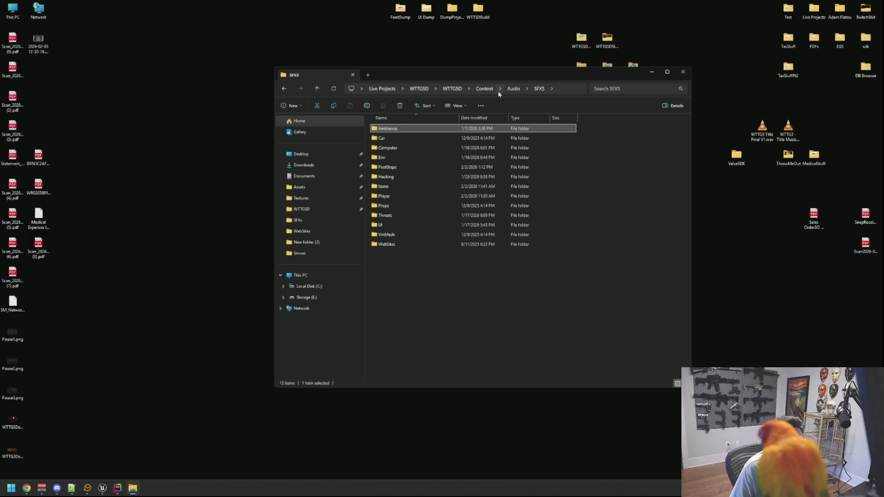
pyautogui.click(604, 270)
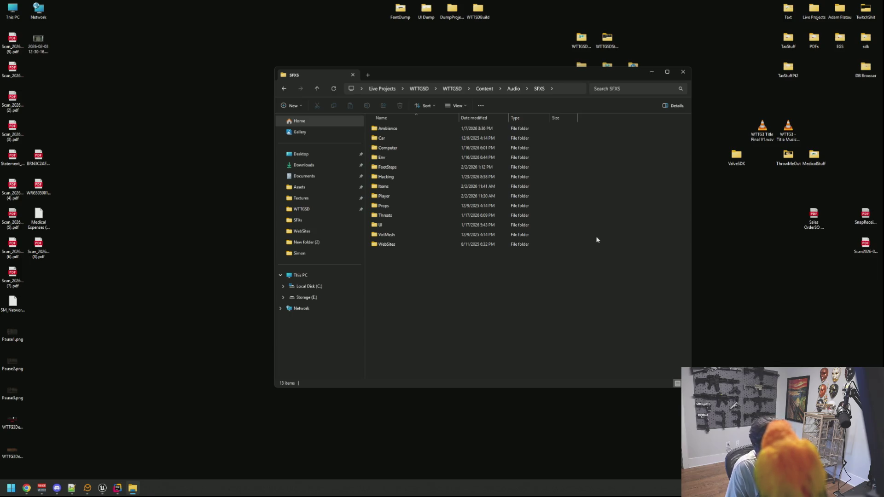
pyautogui.moveTo(449, 72)
pyautogui.mouseDown()
pyautogui.moveTo(374, 70)
pyautogui.moveTo(391, 84)
pyautogui.mouseUp()
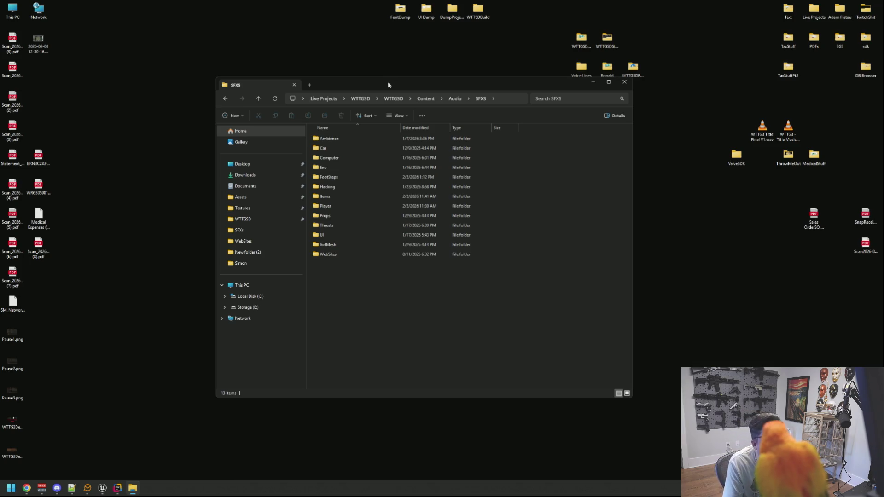
# Resize and reposition the Explorer window and move the desktop New folder icon to the top row
pyautogui.moveTo(487, 75)
pyautogui.mouseDown()
pyautogui.moveTo(478, 98)
pyautogui.moveTo(443, 98)
pyautogui.mouseUp()
pyautogui.moveTo(612, 95); pyautogui.dragTo(638, 96)
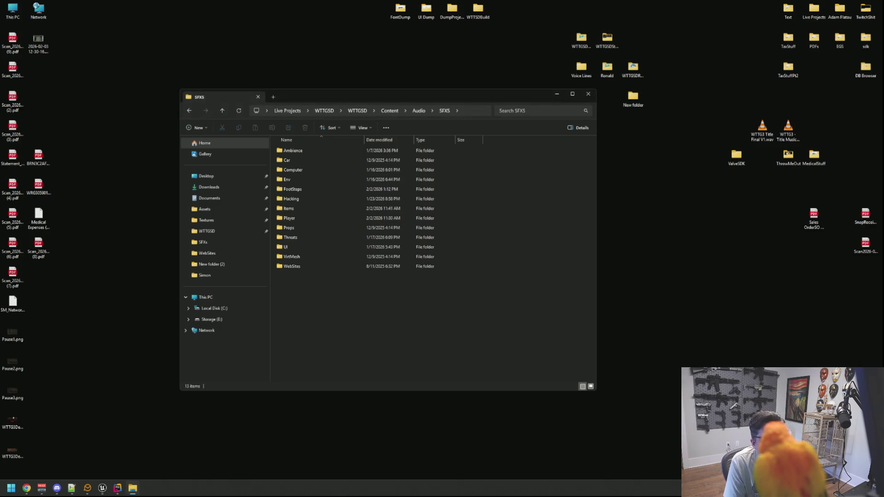
pyautogui.moveTo(377, 99)
pyautogui.mouseDown()
pyautogui.moveTo(399, 107)
pyautogui.moveTo(423, 100)
pyautogui.moveTo(378, 110)
pyautogui.mouseUp()
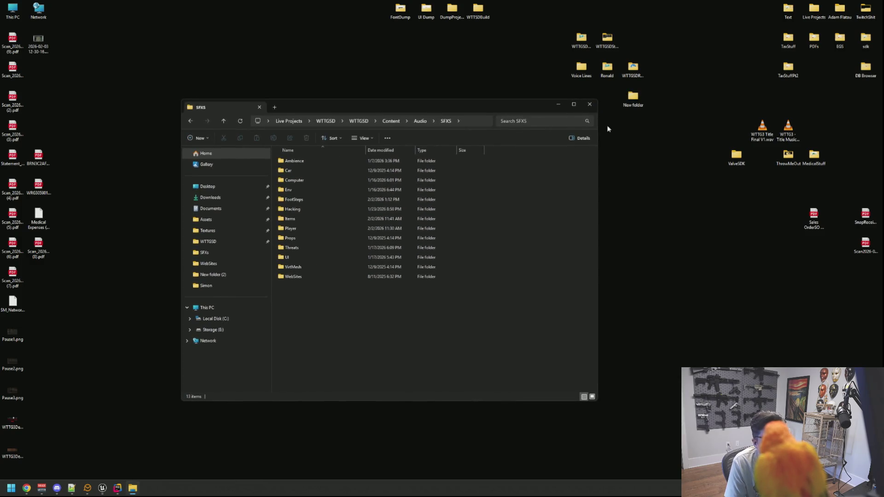
pyautogui.moveTo(496, 109); pyautogui.dragTo(517, 113)
pyautogui.moveTo(627, 92); pyautogui.dragTo(633, 41)
pyautogui.moveTo(499, 110)
pyautogui.mouseDown()
pyautogui.moveTo(507, 93)
pyautogui.moveTo(493, 96)
pyautogui.mouseUp()
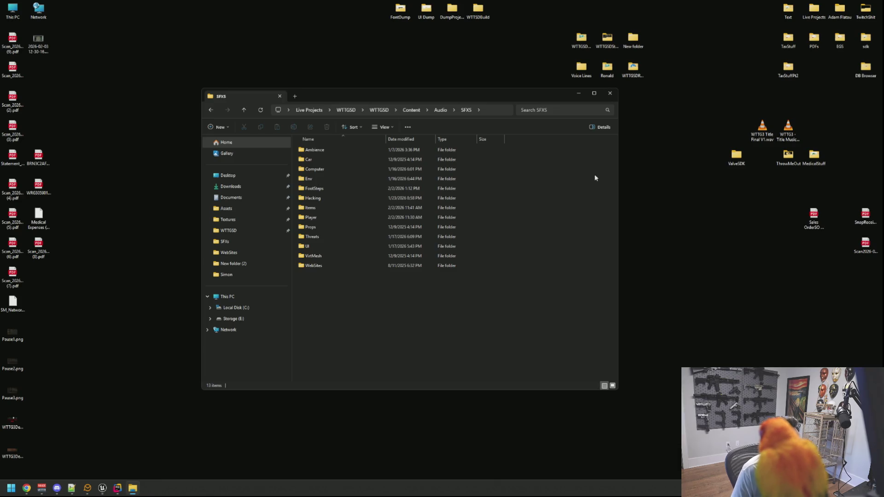
# Browse the Env, Env Ambience, Items and Props sound folders, then close Explorer and reopen Live Projects
pyautogui.doubleClick(362, 181)
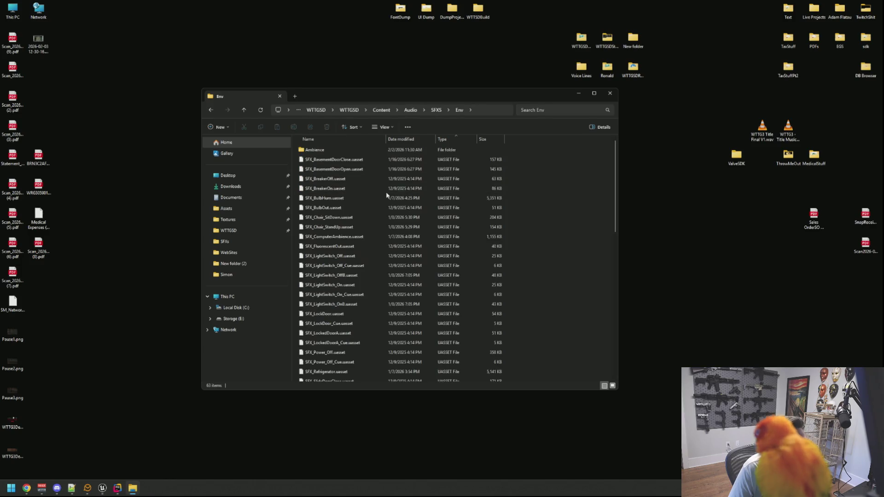
pyautogui.scroll(-7, 389, 196)
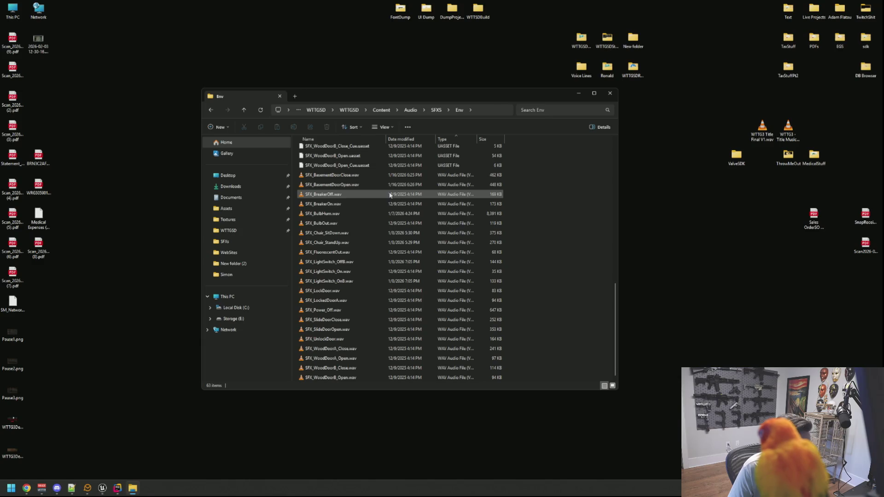
pyautogui.scroll(7, 390, 195)
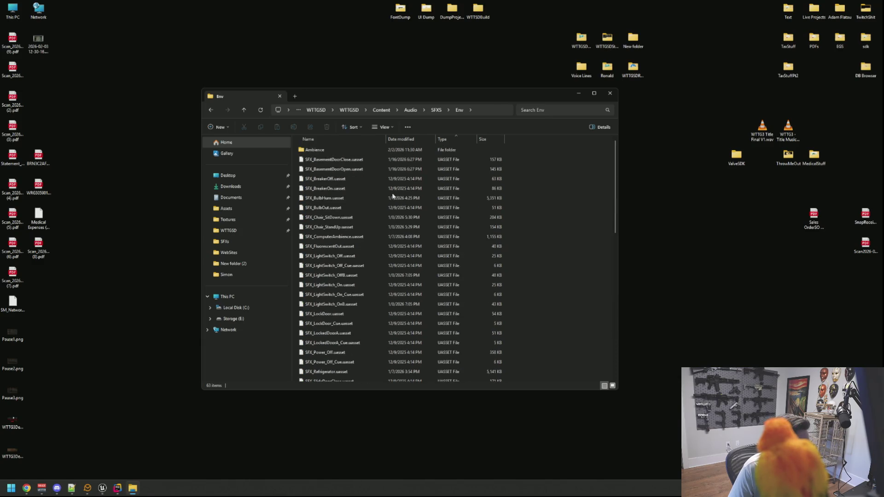
pyautogui.doubleClick(416, 150)
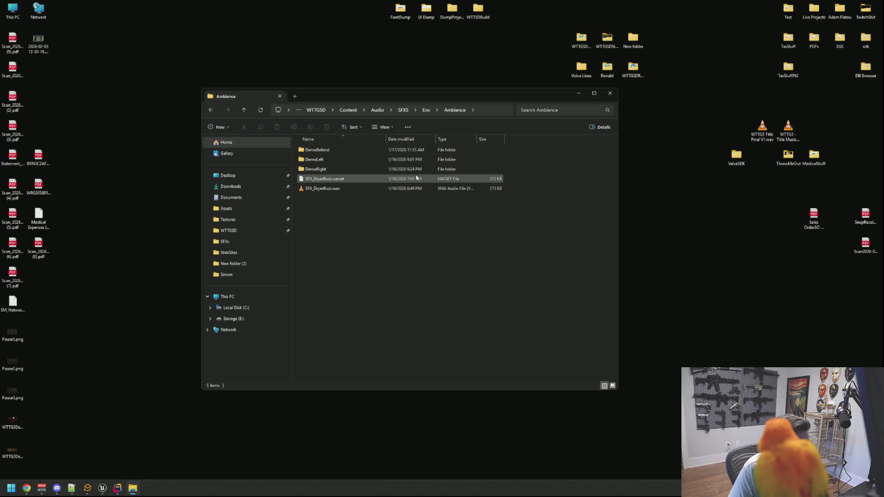
pyautogui.click(426, 110)
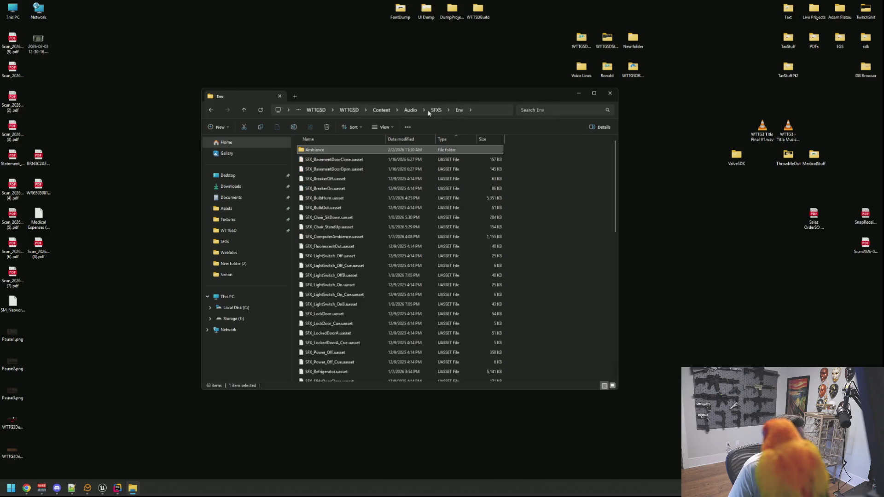
pyautogui.click(436, 111)
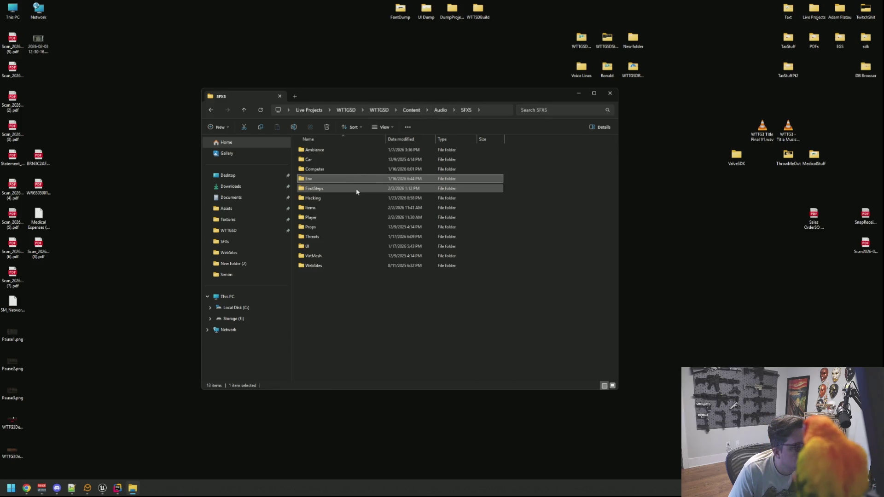
pyautogui.doubleClick(346, 208)
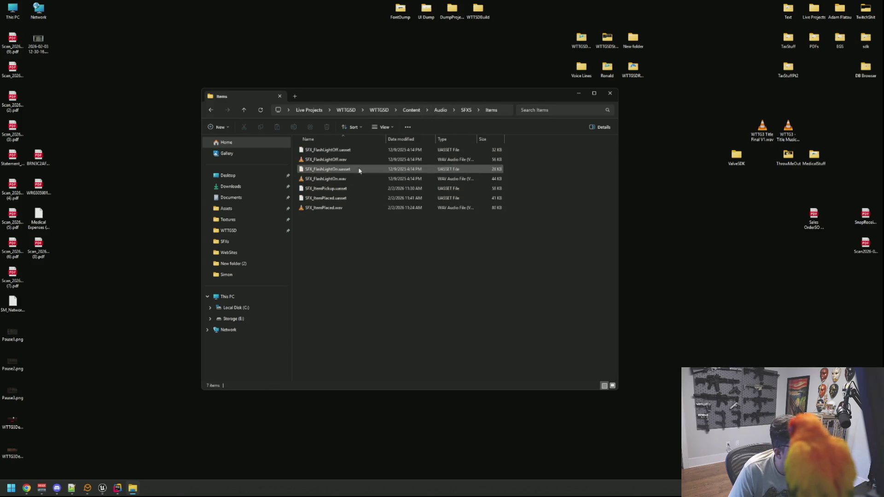
pyautogui.click(466, 110)
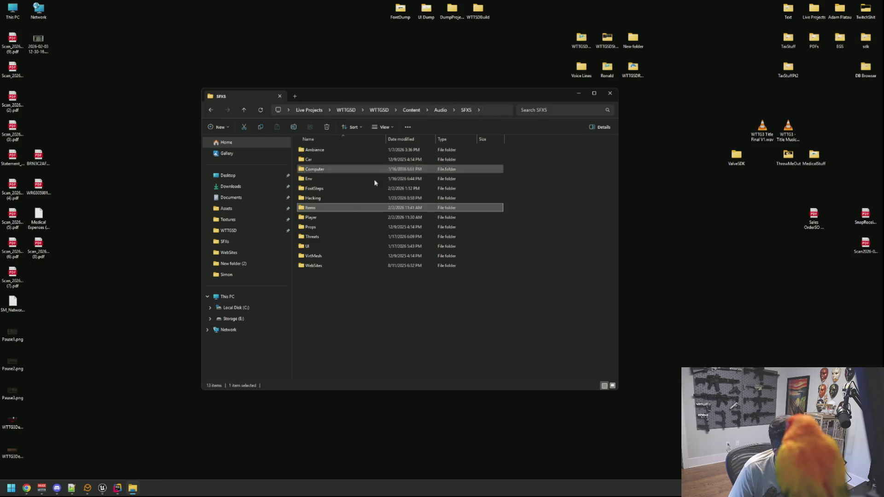
pyautogui.doubleClick(333, 229)
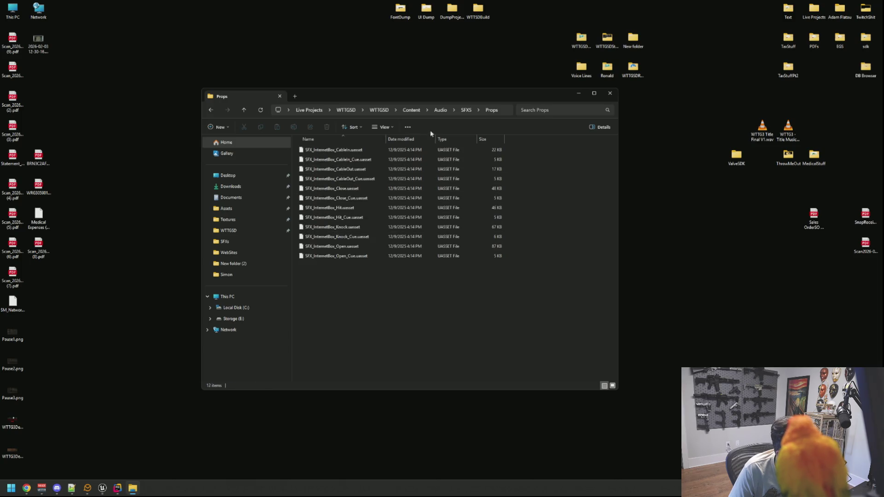
pyautogui.click(610, 93)
pyautogui.doubleClick(814, 9)
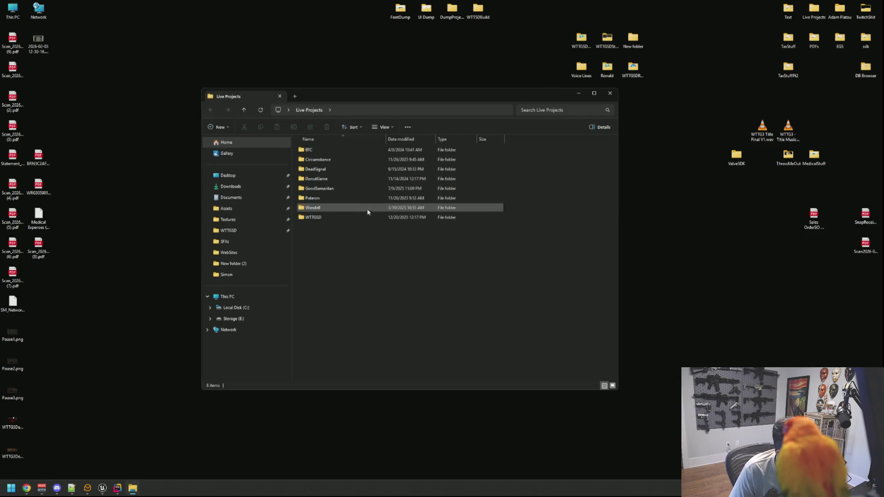
# Navigate into DeadSignal > DeadSignal > Content > Audio > SFX, after a brief detour into Assets
pyautogui.click(357, 218)
pyautogui.doubleClick(356, 172)
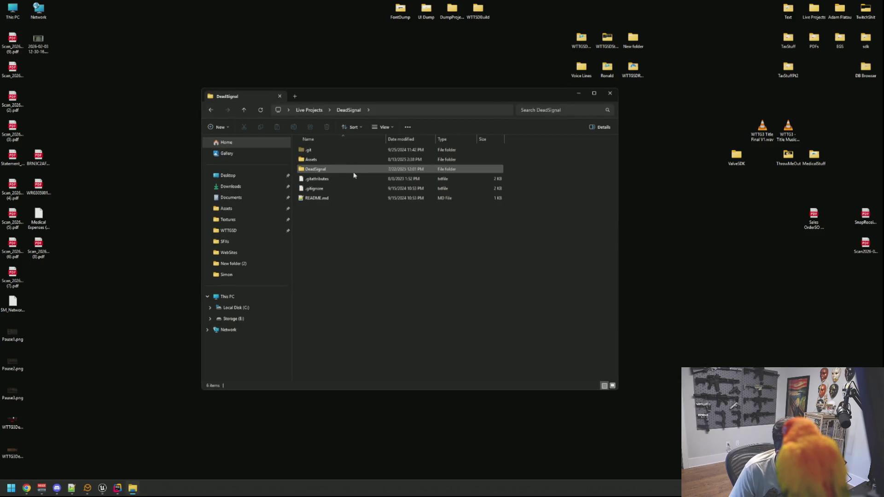
pyautogui.doubleClick(345, 162)
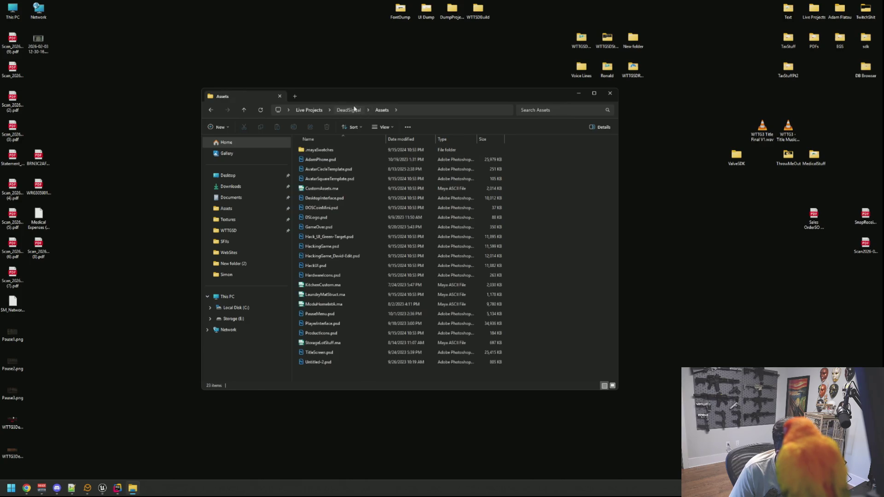
pyautogui.click(349, 110)
pyautogui.doubleClick(339, 170)
pyautogui.doubleClick(329, 198)
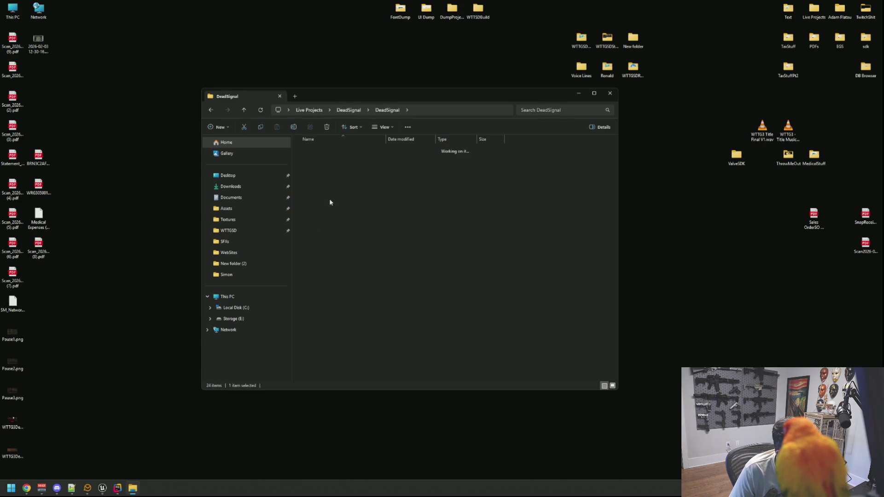
pyautogui.doubleClick(334, 179)
pyautogui.doubleClick(334, 170)
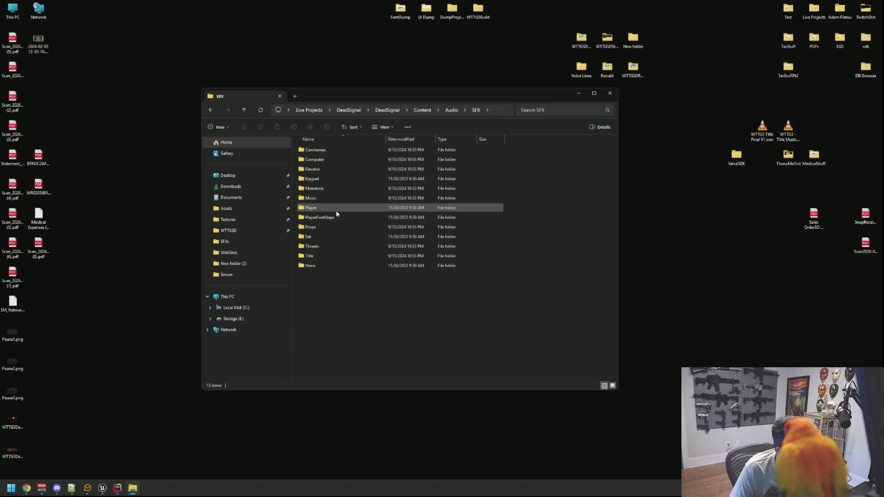
# Look through the Props and MainAmb sound folders, returning to SFX each time
pyautogui.doubleClick(336, 227)
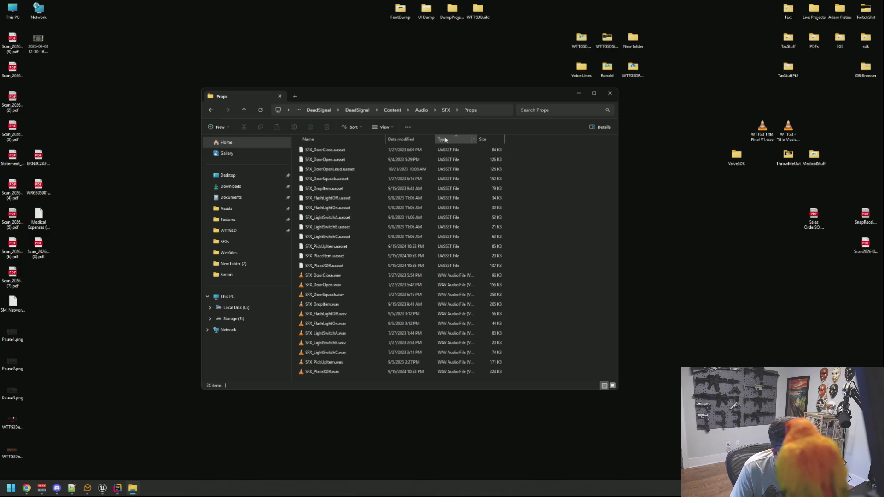
pyautogui.click(446, 110)
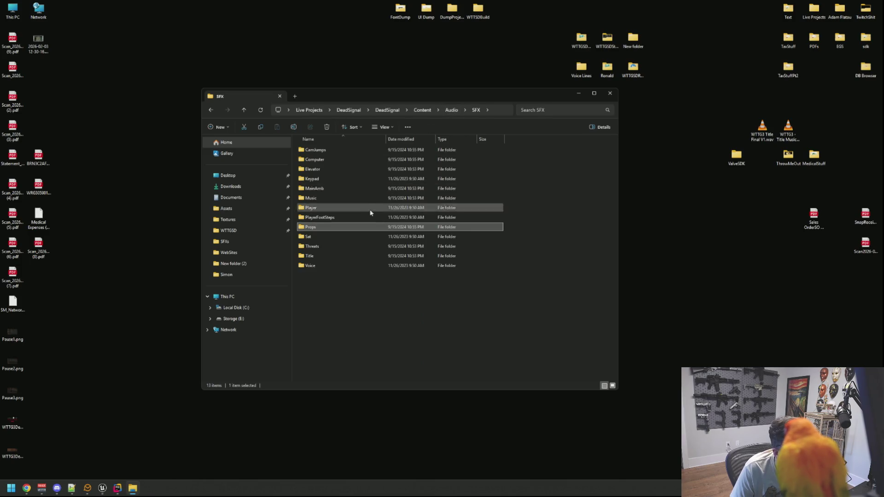
pyautogui.doubleClick(355, 188)
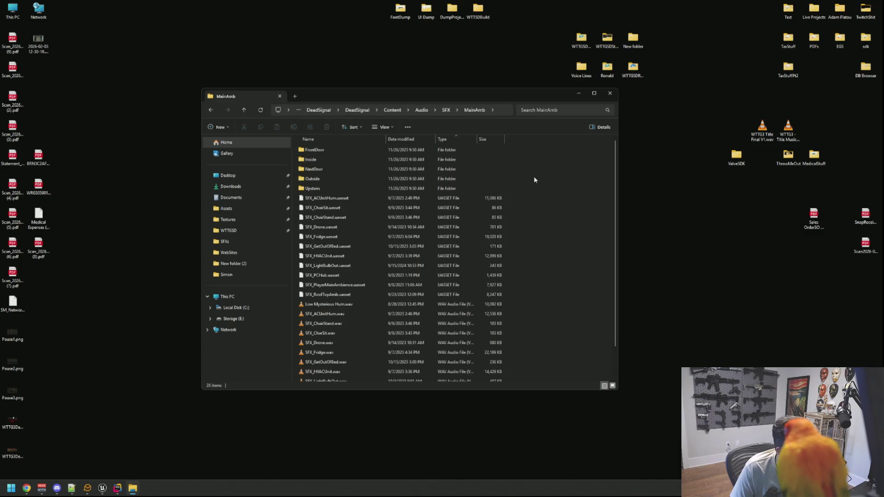
pyautogui.scroll(-2, 534, 187)
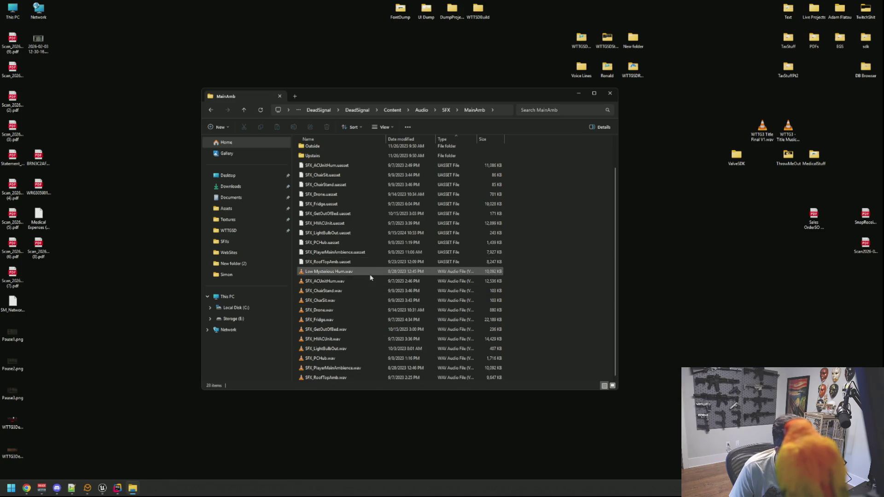
pyautogui.scroll(1, 375, 277)
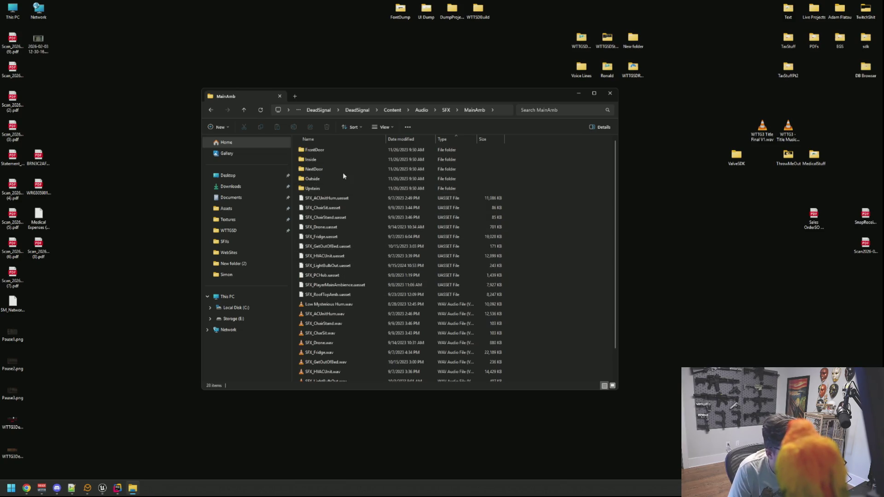
pyautogui.click(435, 110)
pyautogui.click(444, 110)
pyautogui.click(445, 110)
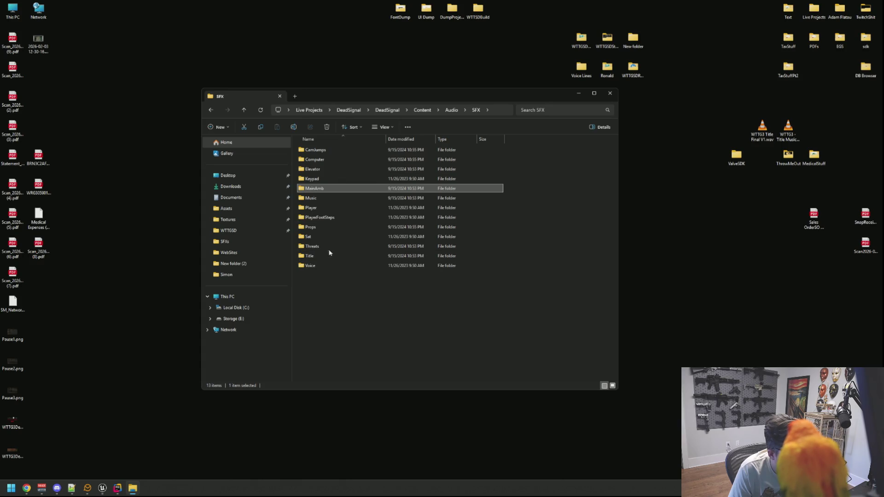
# View the Computer folder sorted by type, then return to SFX and open MainAmb
pyautogui.moveTo(330, 228)
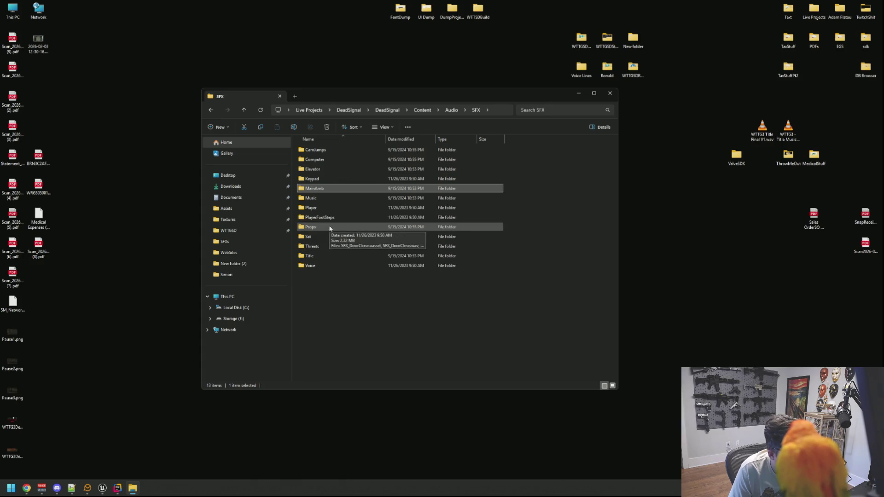
pyautogui.doubleClick(340, 159)
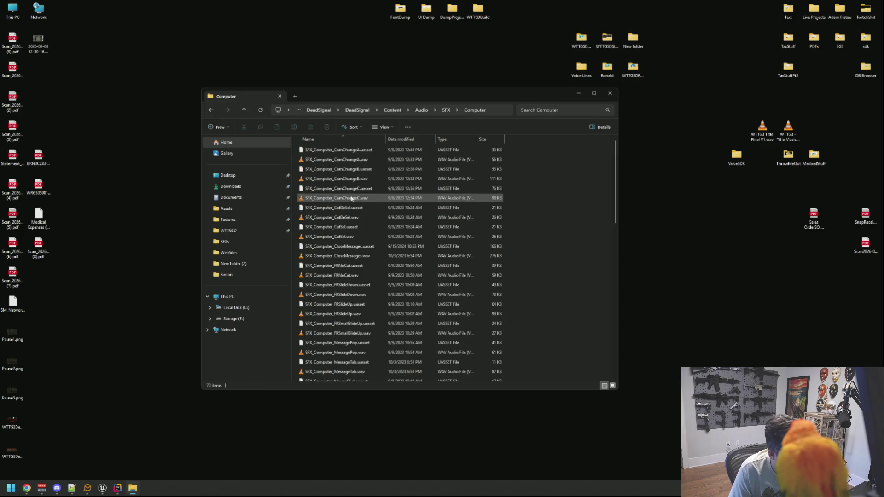
pyautogui.click(458, 139)
pyautogui.scroll(-15, 414, 205)
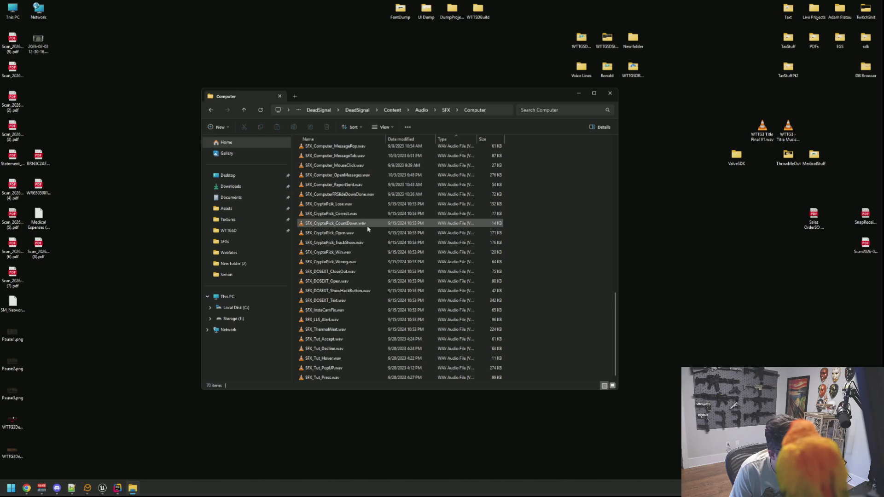
pyautogui.moveTo(367, 226)
pyautogui.scroll(15, 380, 237)
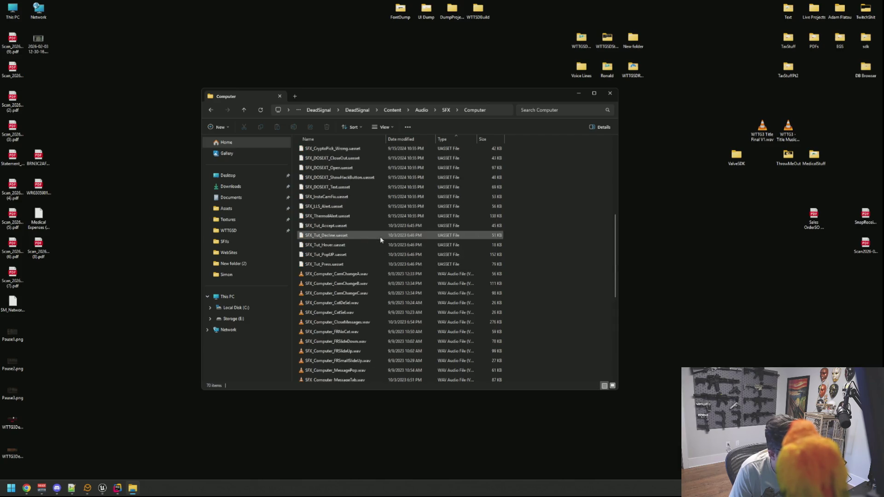
pyautogui.click(445, 110)
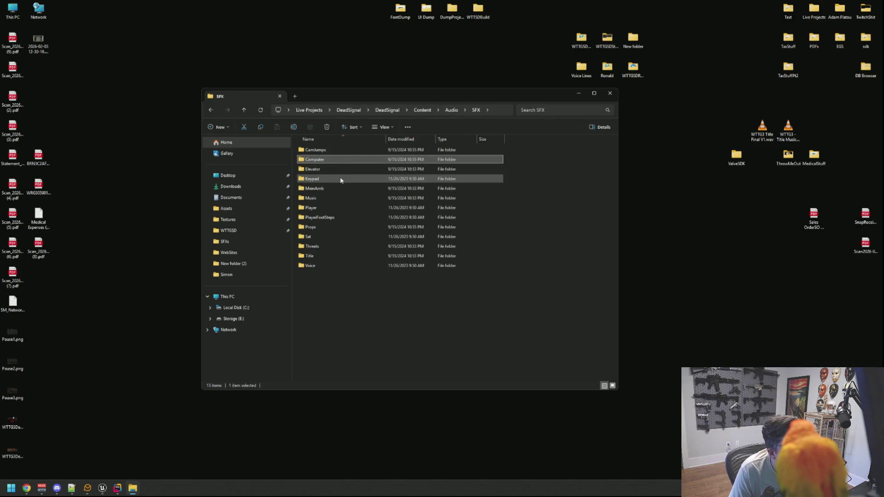
pyautogui.click(339, 189)
pyautogui.doubleClick(336, 191)
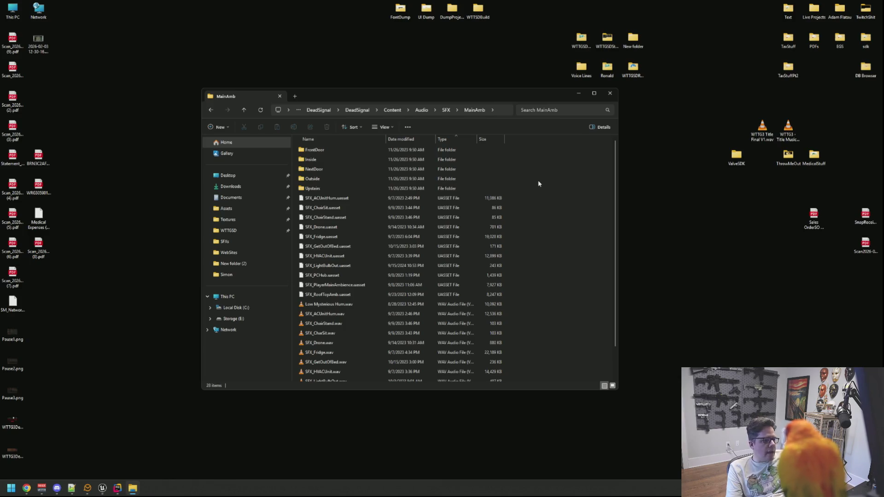
# Scroll through MainAmb, peek into its Outside folder, then climb back up to SFX
pyautogui.scroll(-2, 538, 182)
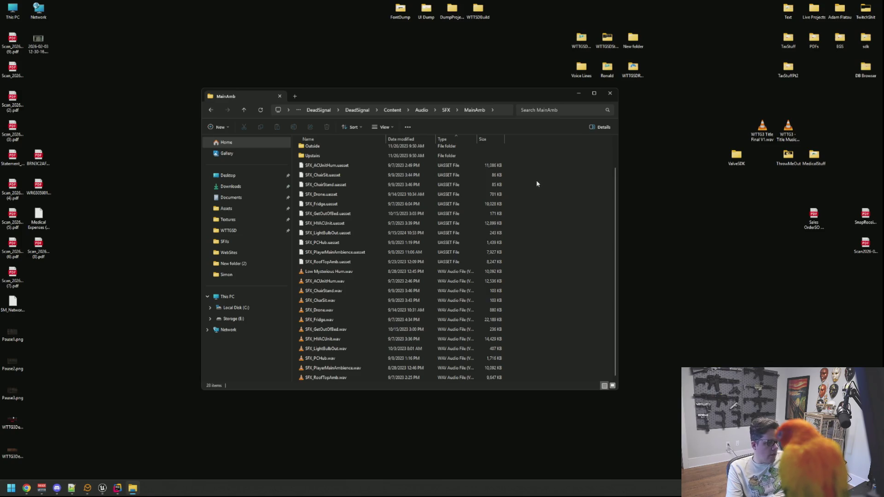
pyautogui.scroll(2, 485, 189)
pyautogui.scroll(-2, 485, 187)
pyautogui.scroll(2, 485, 184)
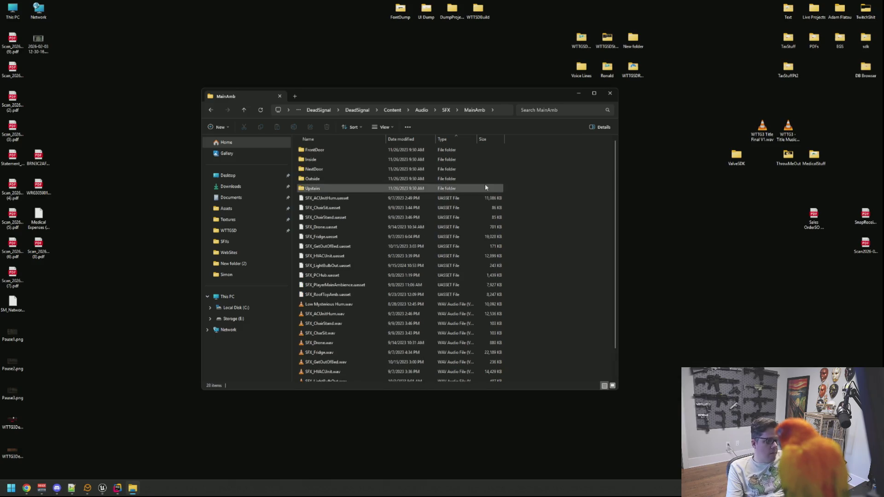
pyautogui.doubleClick(359, 179)
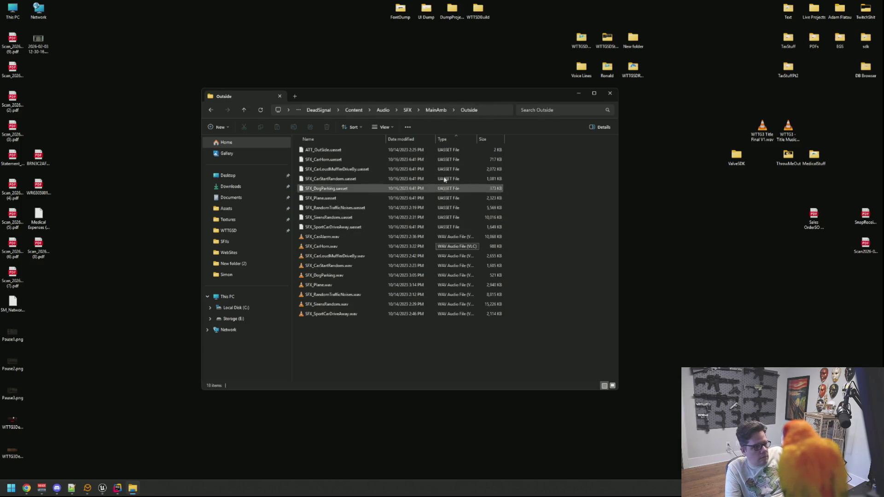
pyautogui.click(437, 111)
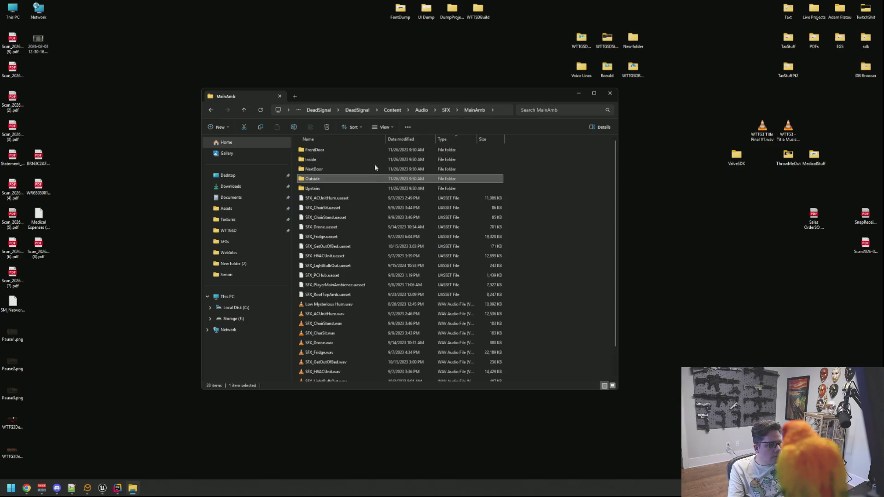
pyautogui.click(447, 111)
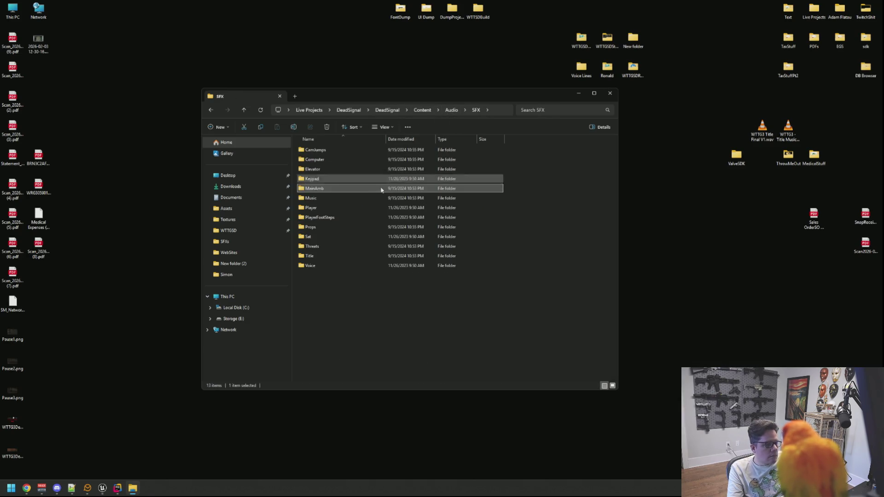
# Peek into the Music, Player and Props folders in turn, then open Threats
pyautogui.doubleClick(358, 202)
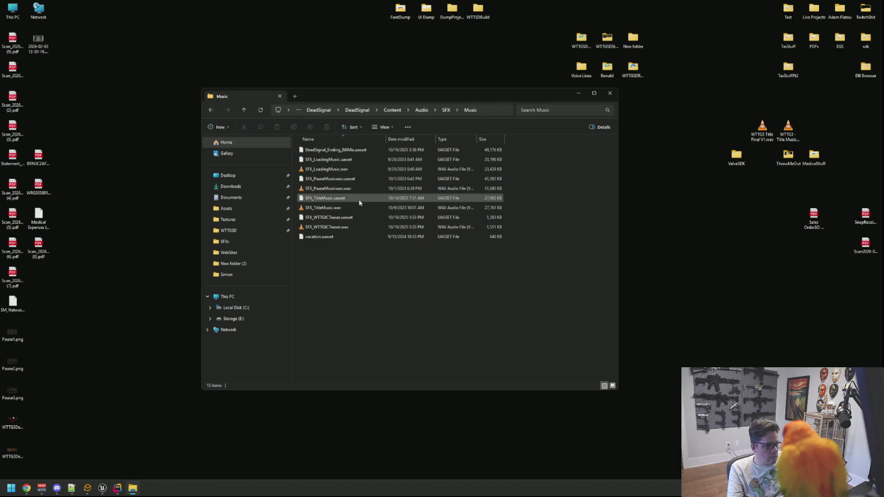
pyautogui.click(442, 111)
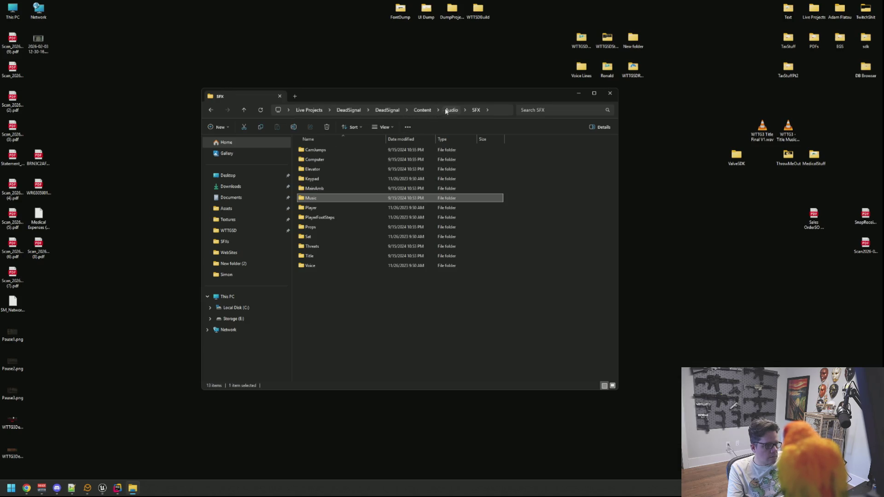
pyautogui.doubleClick(349, 208)
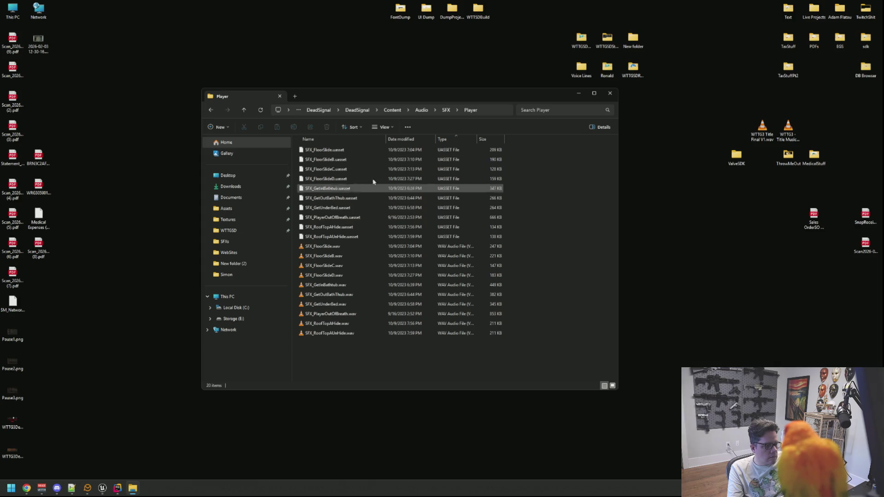
pyautogui.click(445, 110)
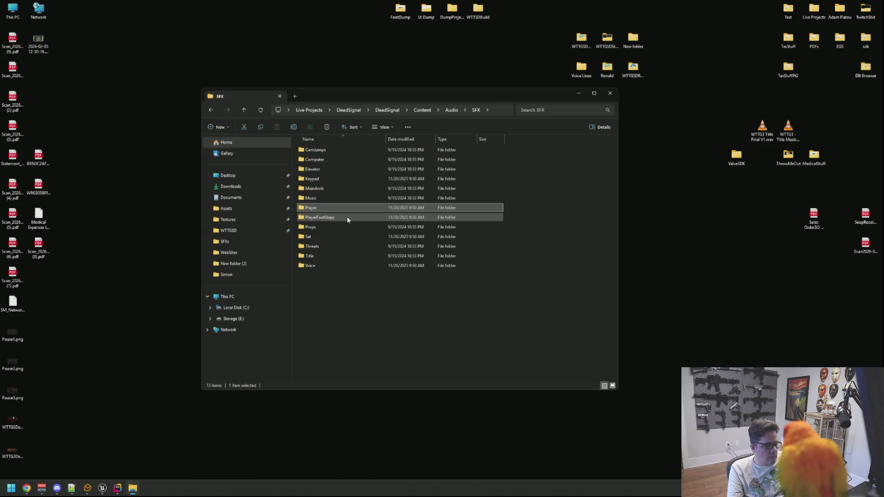
pyautogui.doubleClick(348, 227)
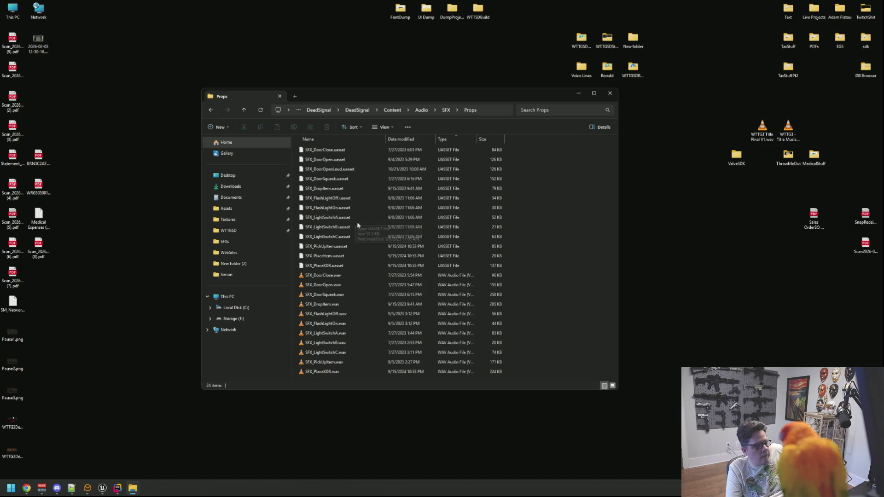
pyautogui.click(445, 111)
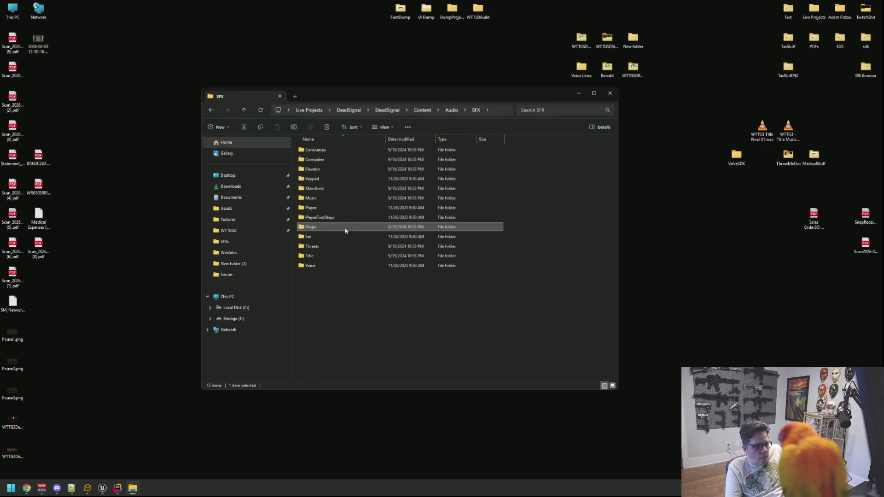
pyautogui.doubleClick(335, 246)
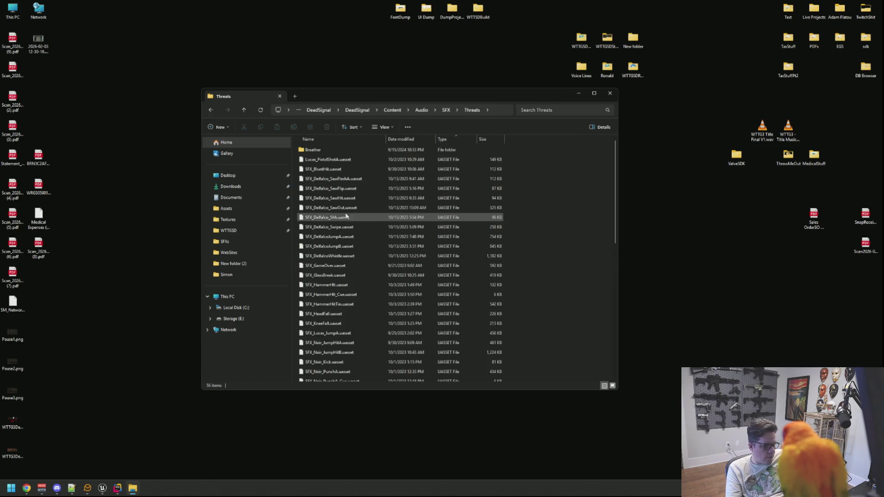
# Scroll through Threats, then view the Title folder sorted by type and return to SFX
pyautogui.scroll(-8, 357, 192)
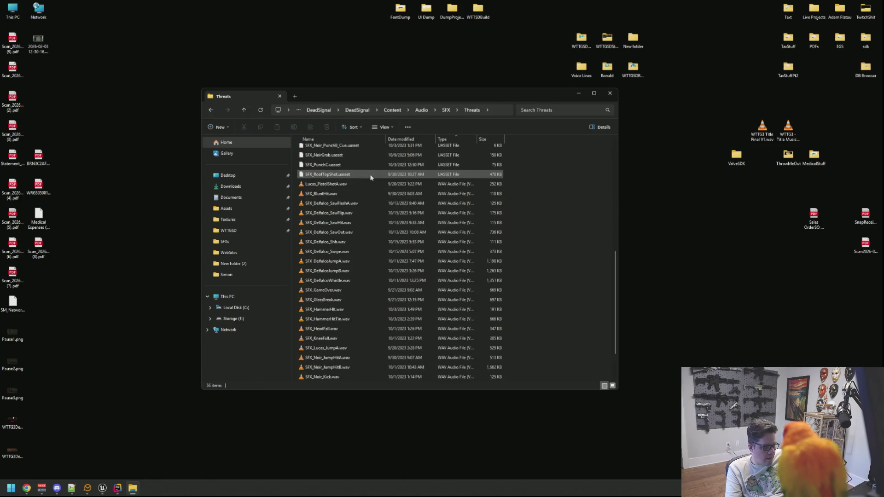
pyautogui.scroll(-2, 371, 178)
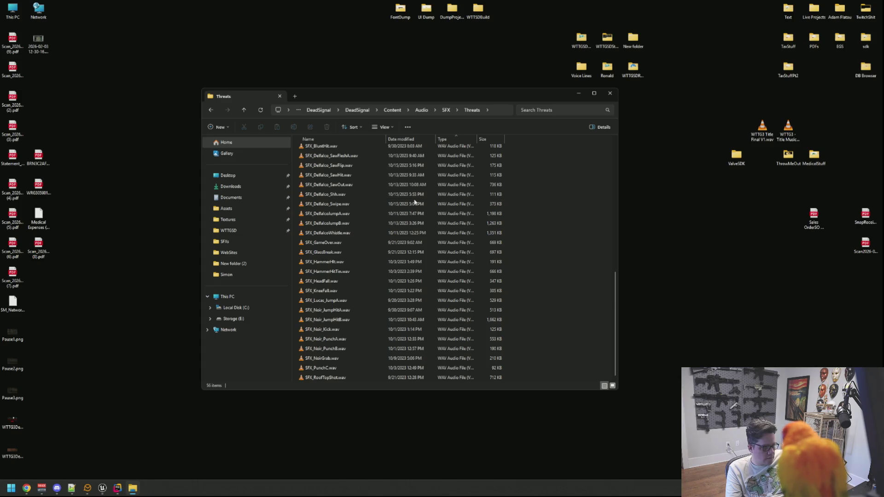
pyautogui.scroll(10, 415, 202)
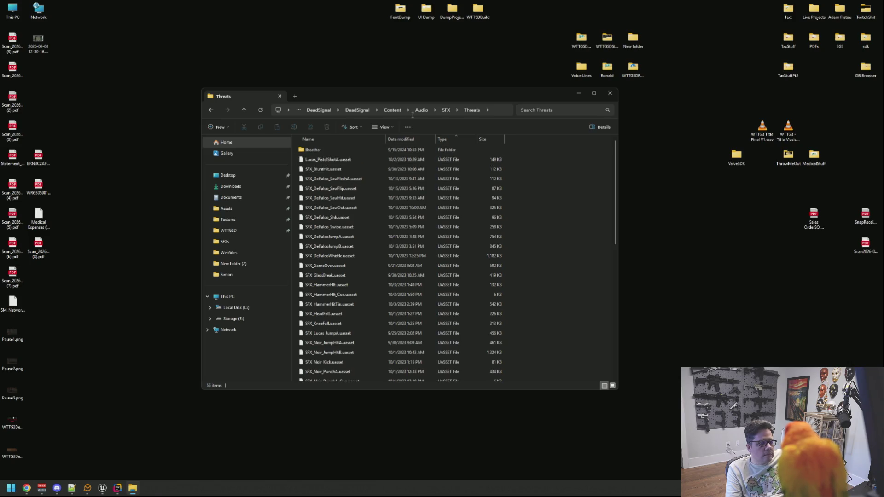
pyautogui.click(446, 111)
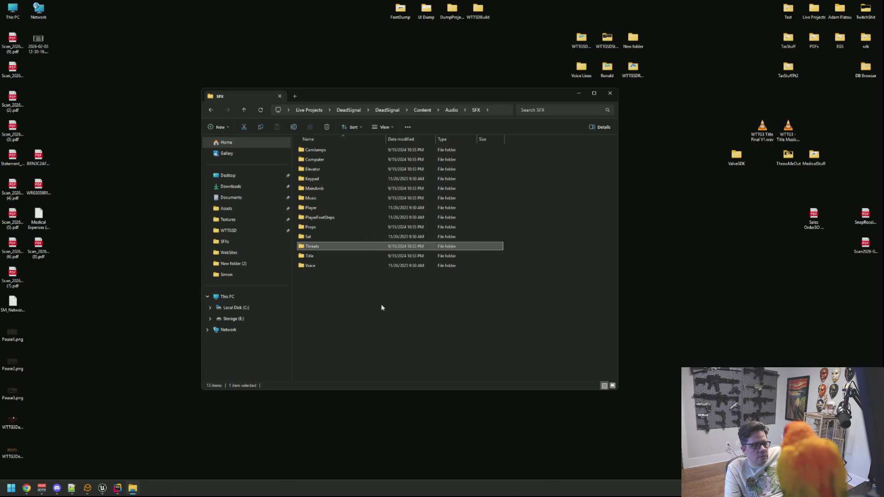
pyautogui.click(322, 258)
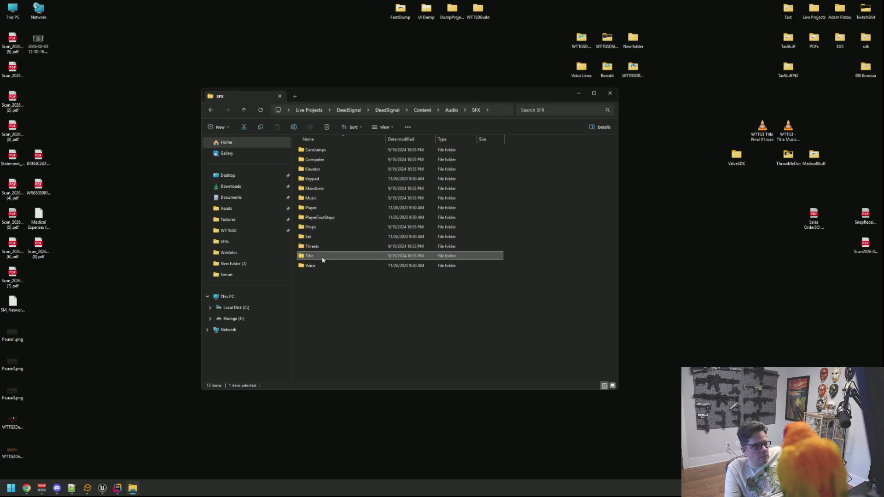
pyautogui.doubleClick(323, 259)
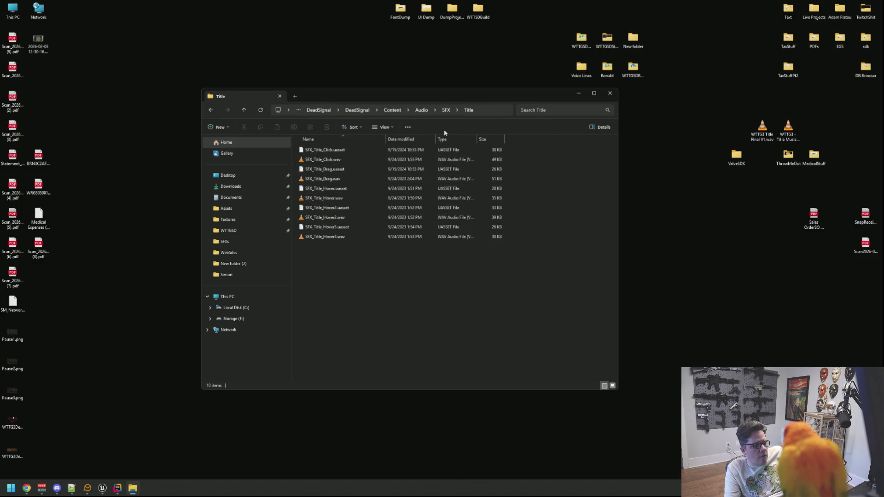
pyautogui.click(457, 140)
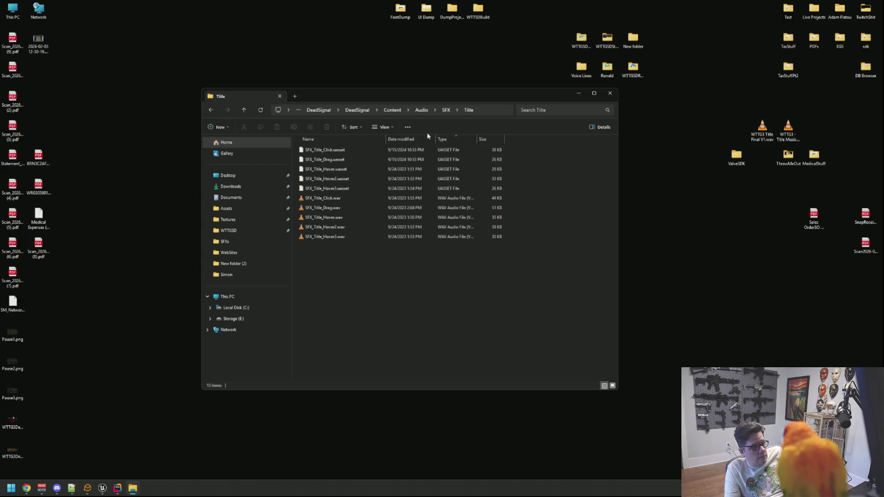
pyautogui.click(434, 110)
pyautogui.click(446, 110)
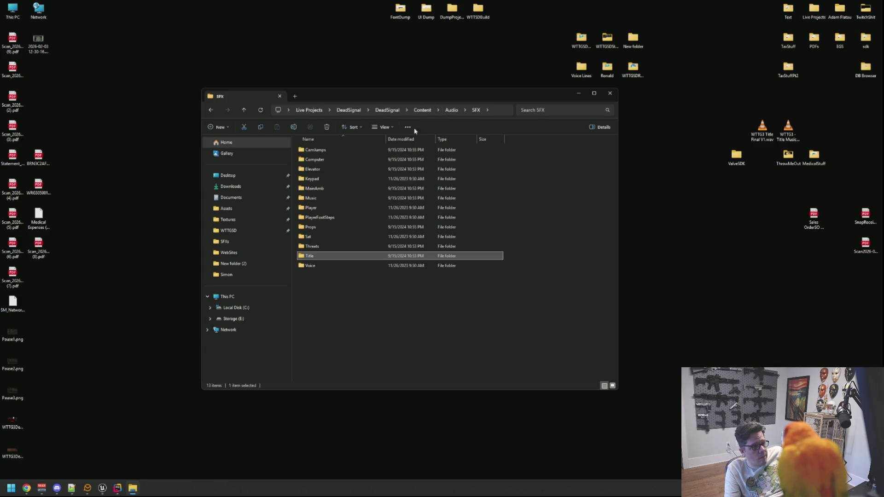
# View Voice sorted by type, climb up to the DeadSignal root, and launch DeadSignal.uproject
pyautogui.doubleClick(365, 266)
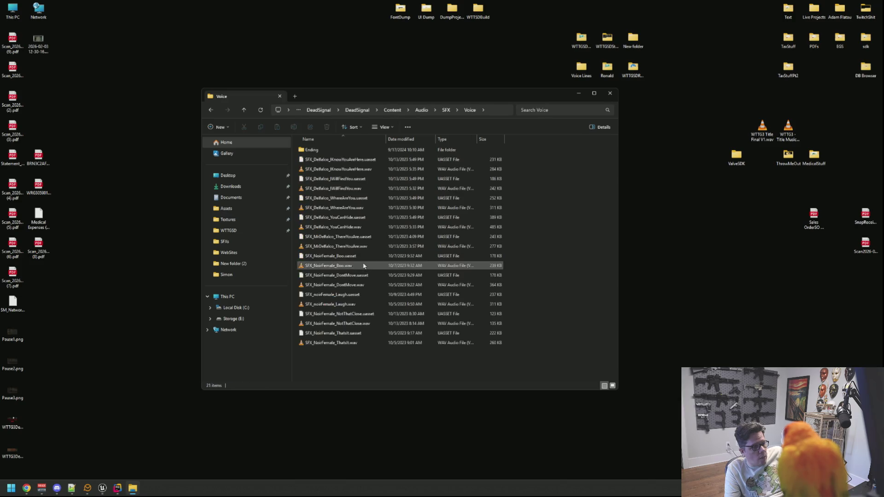
pyautogui.click(443, 140)
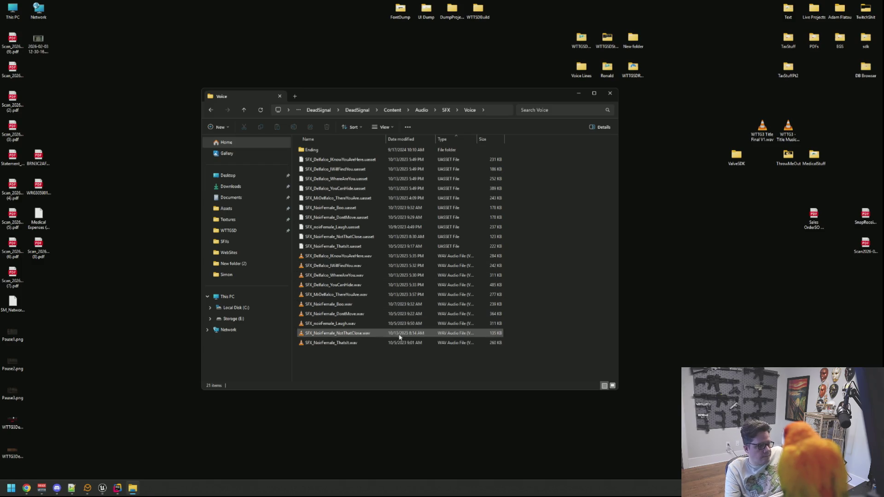
pyautogui.click(446, 110)
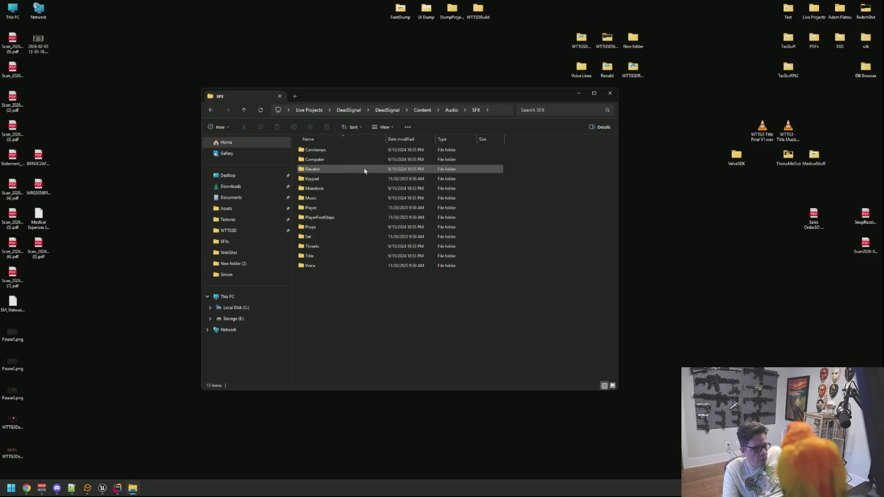
pyautogui.click(453, 112)
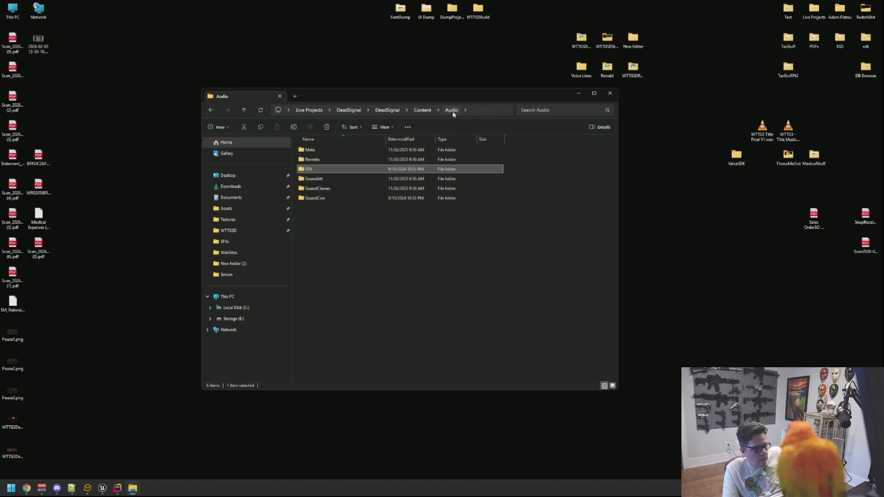
pyautogui.click(422, 110)
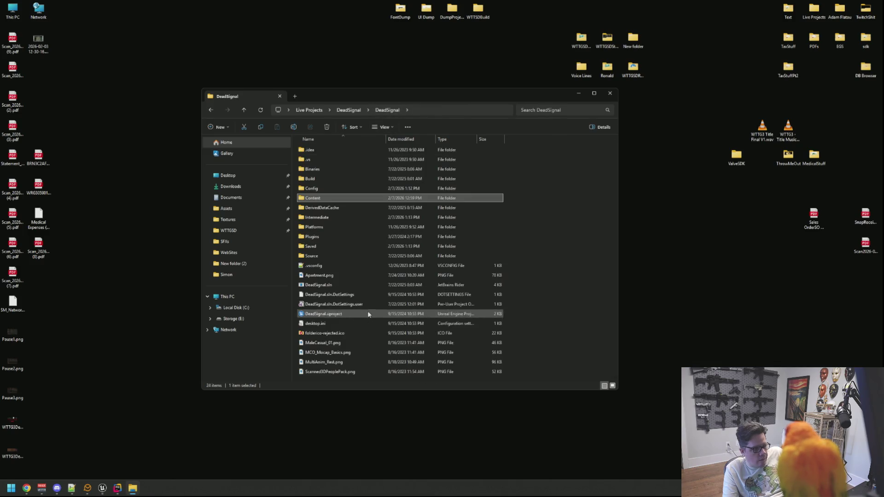
pyautogui.doubleClick(362, 313)
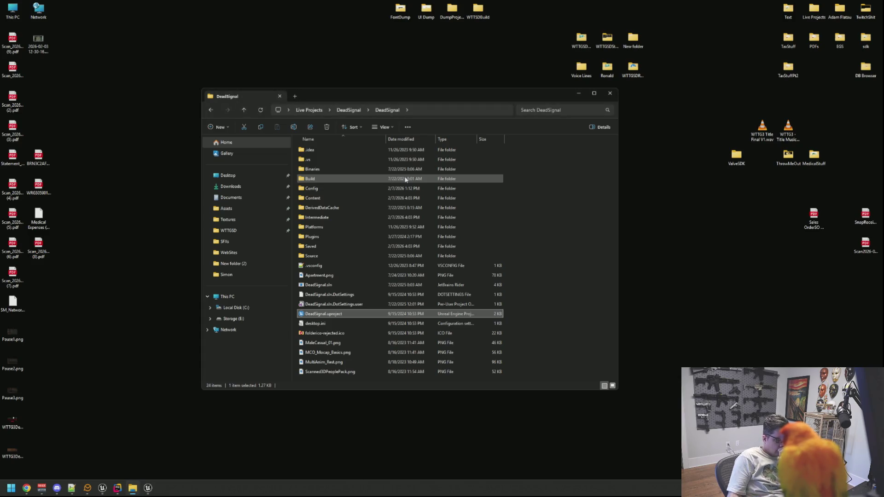
# Bring the loading DeadSignal Unreal Editor window to the front
pyautogui.click(82, 59)
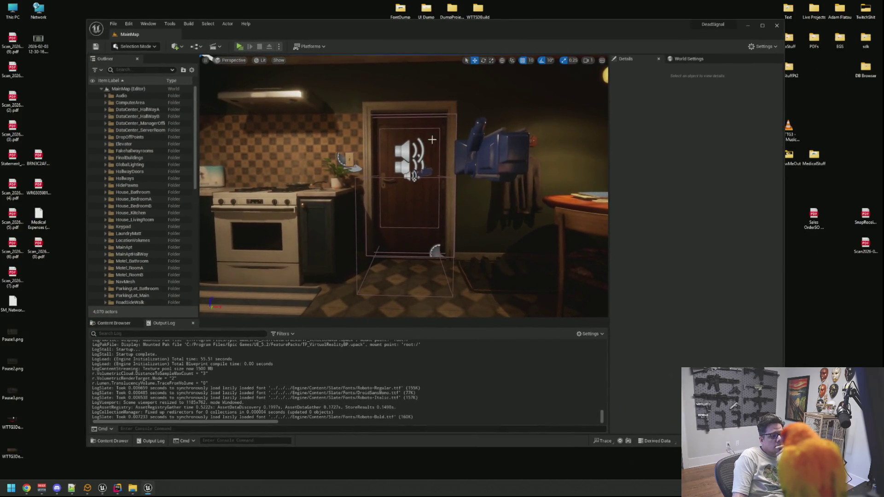
# In the Content Browser, select BluePrints and open its Delivery folder
pyautogui.moveTo(432, 140); pyautogui.dragTo(390, 192)
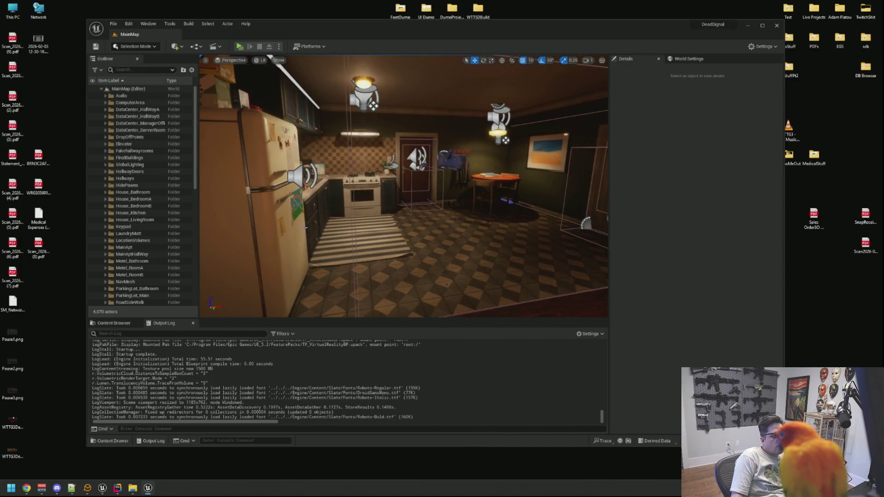
pyautogui.click(114, 323)
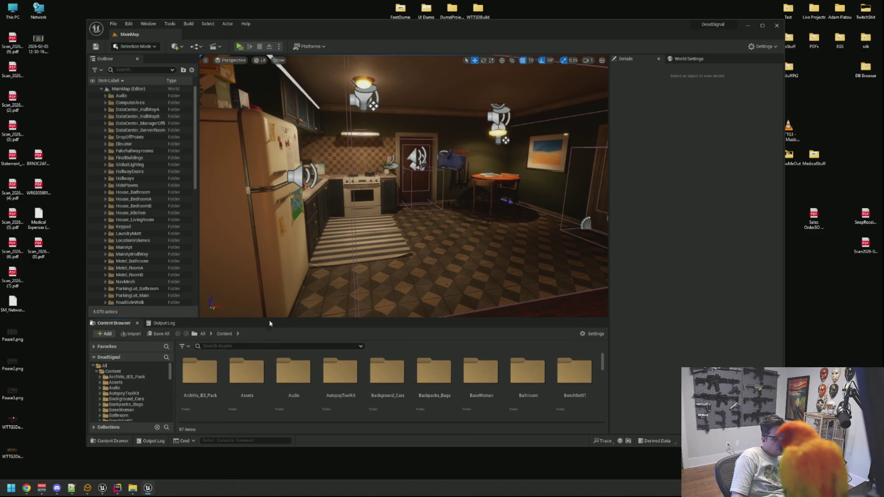
pyautogui.scroll(-2, 135, 391)
pyautogui.click(137, 393)
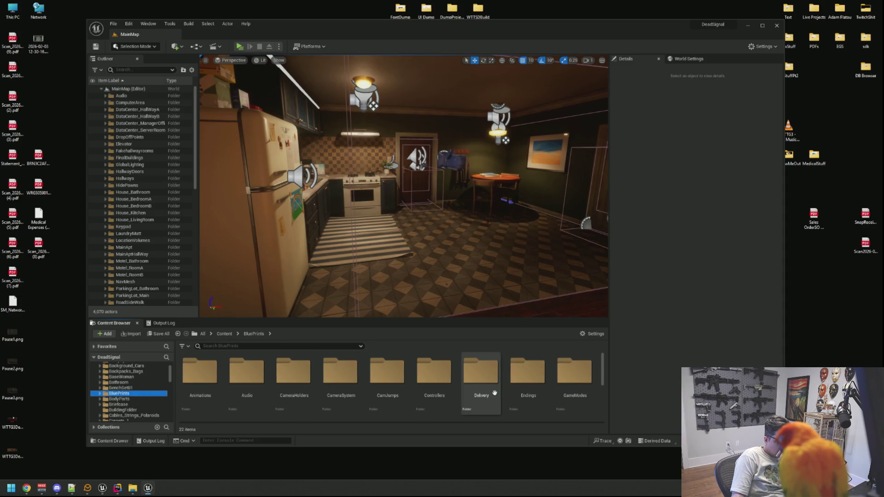
pyautogui.doubleClick(481, 375)
# Select the SFX_Drone audio component in BP_DeliveryDrone's Viewport to check its 1.5 pitch
pyautogui.click(210, 360)
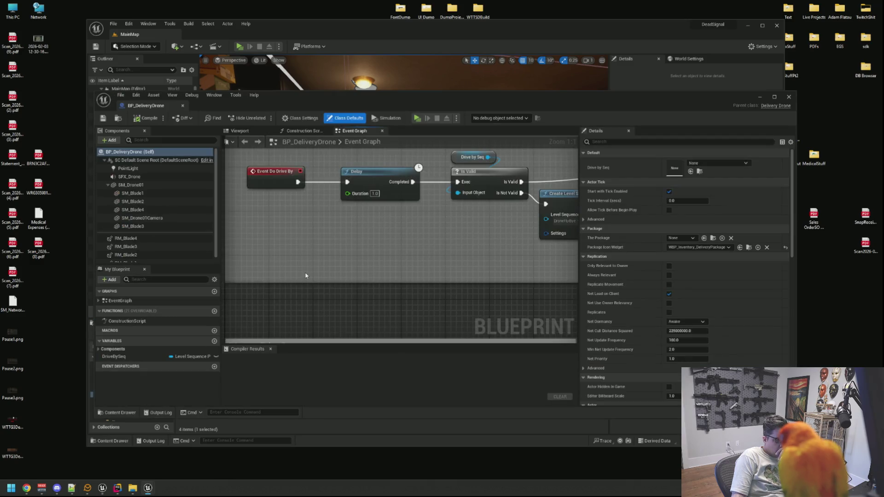
pyautogui.click(240, 130)
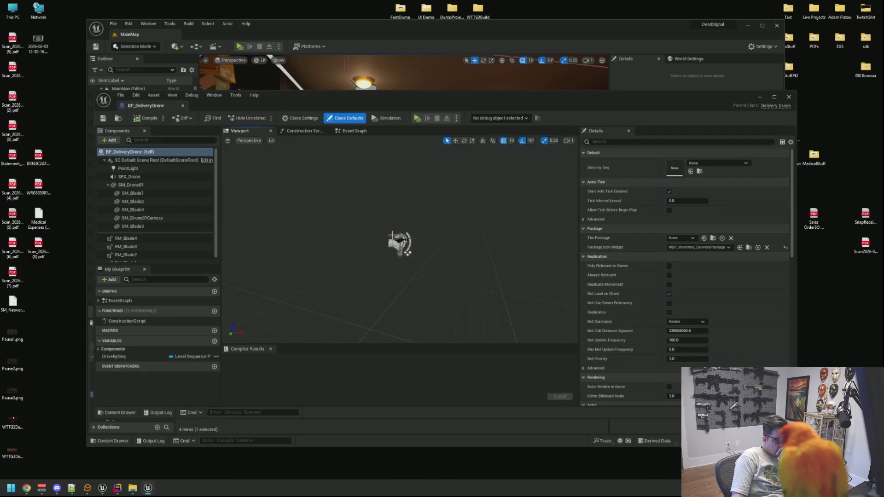
pyautogui.scroll(-5, 412, 281)
pyautogui.click(394, 244)
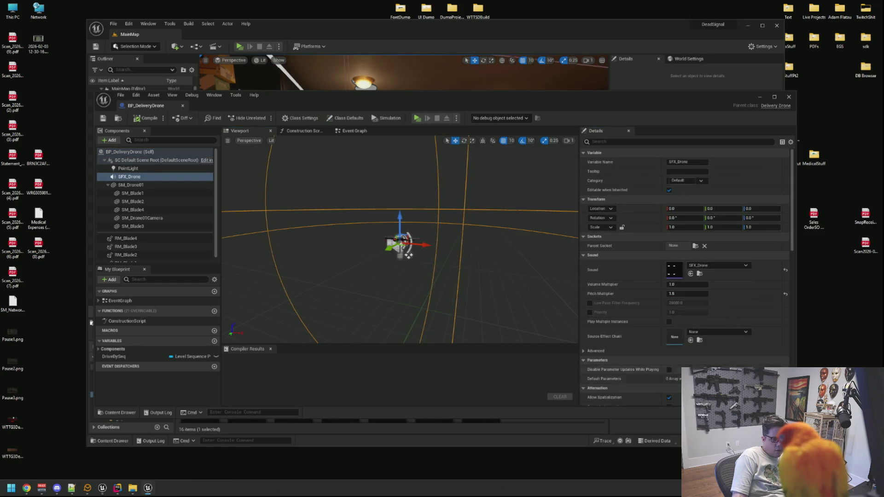
# Audition the SFX_Drone sound wave from the MainAmb folder beside the Blueprint editor
pyautogui.moveTo(382, 98)
pyautogui.mouseDown()
pyautogui.moveTo(379, 30)
pyautogui.moveTo(341, 9)
pyautogui.mouseUp()
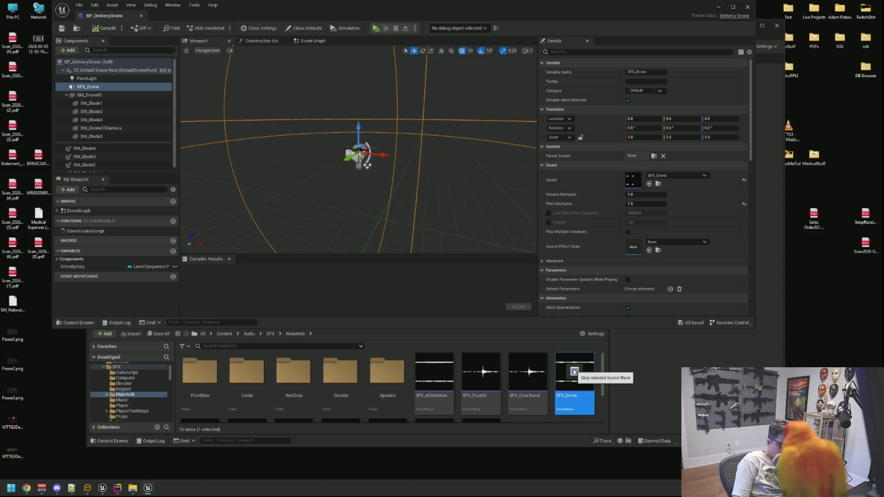
pyautogui.click(574, 372)
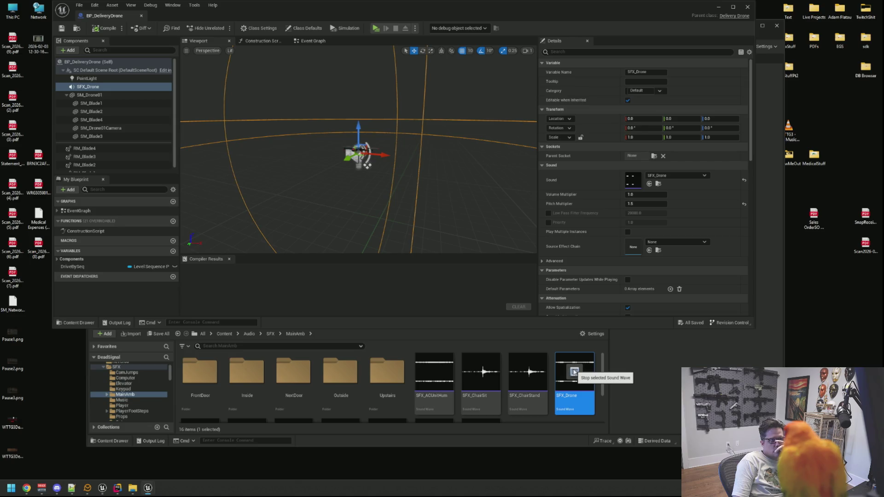
pyautogui.moveTo(422, 176); pyautogui.dragTo(413, 178)
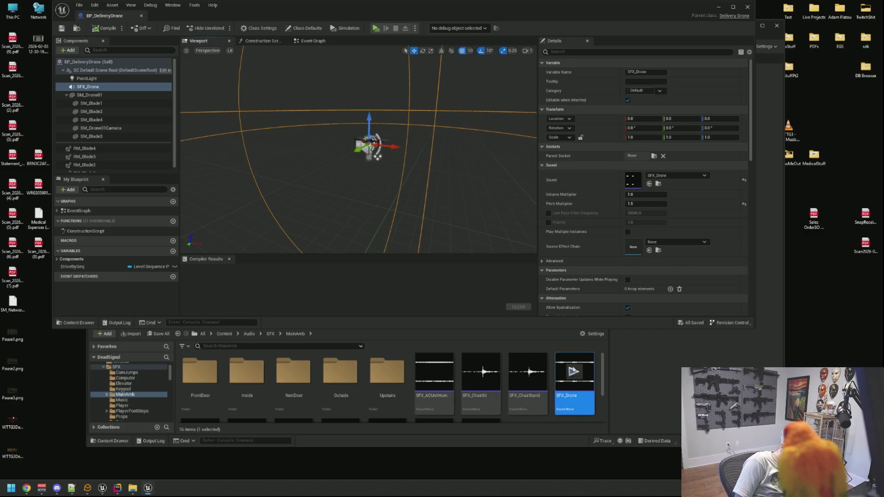
# Locate SFX_Drone.wav in File Explorer via Show in Explorer and start a Windows search
pyautogui.rightClick(575, 375)
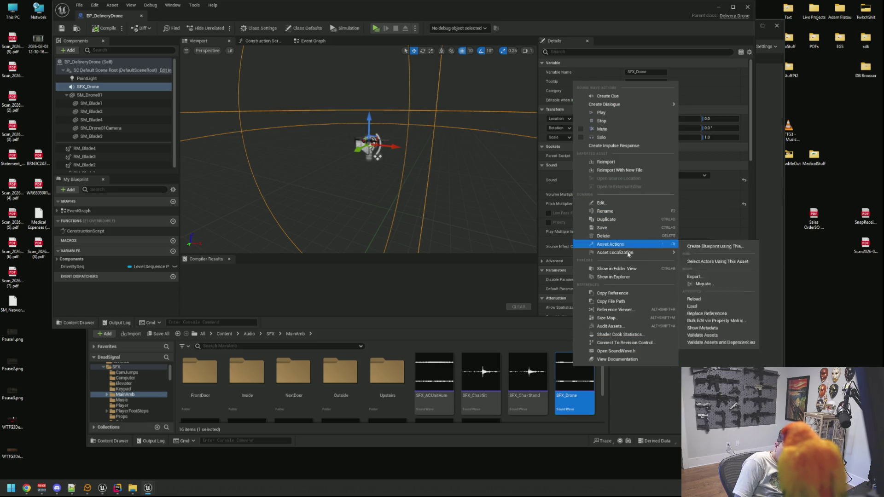
pyautogui.moveTo(631, 245)
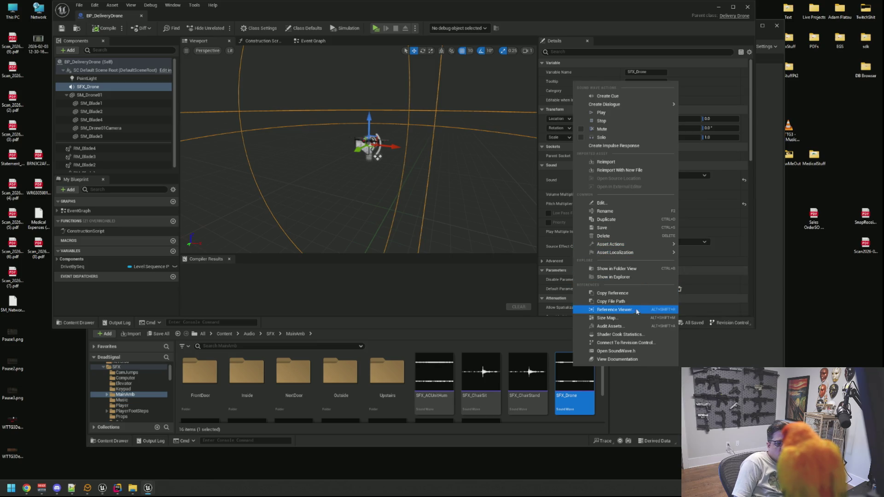
pyautogui.click(636, 278)
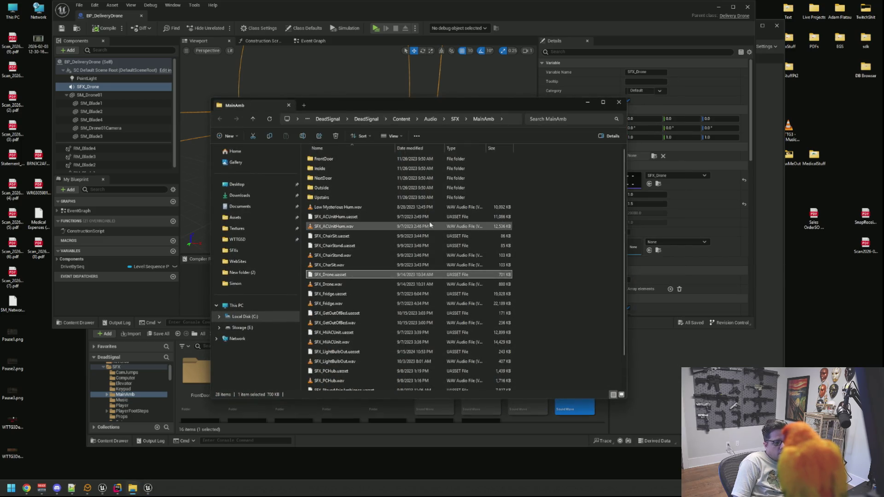
pyautogui.click(357, 285)
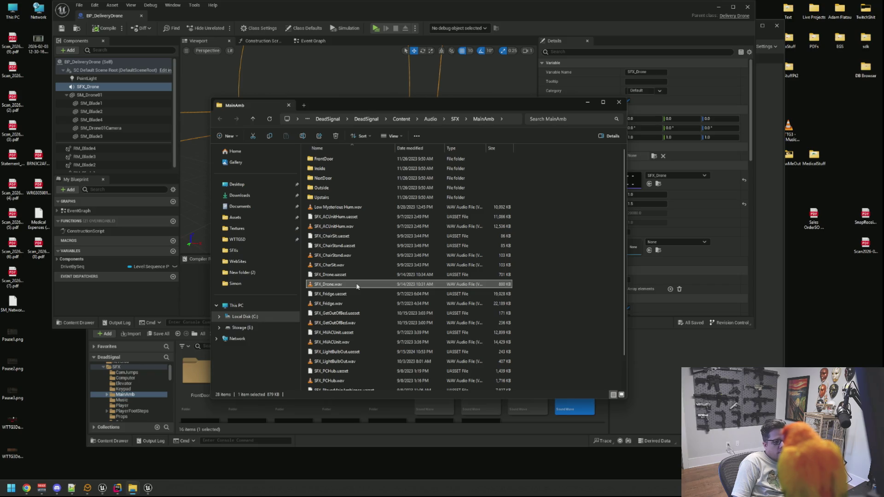
pyautogui.moveTo(415, 105); pyautogui.dragTo(335, 99)
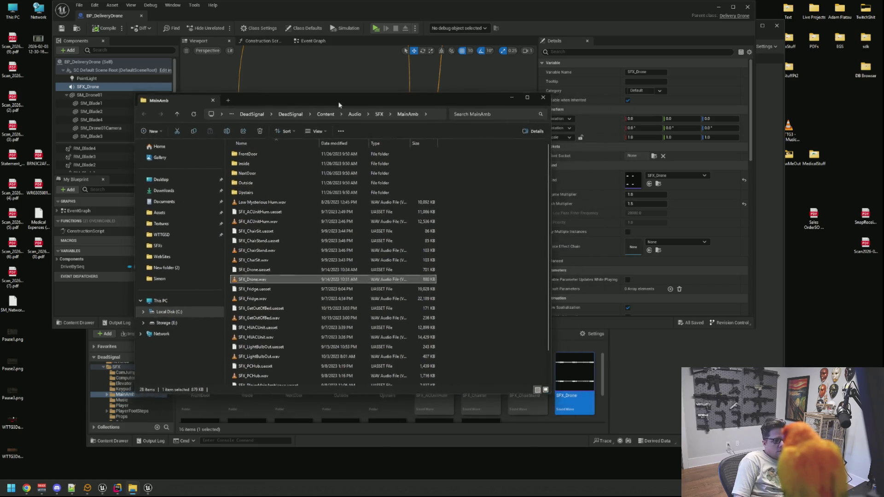
pyautogui.press('super')
# Launch Audacity and load SFX_Drone.wav into it
pyautogui.write('audacity')
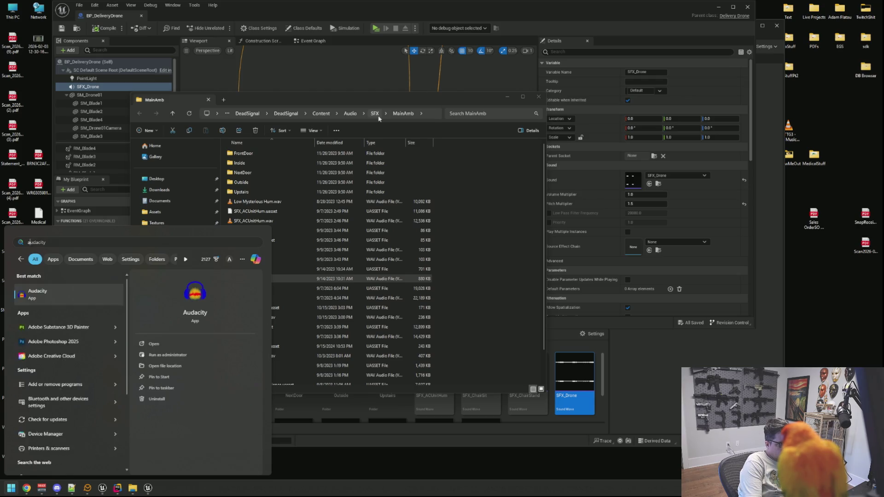
pyautogui.press('Return')
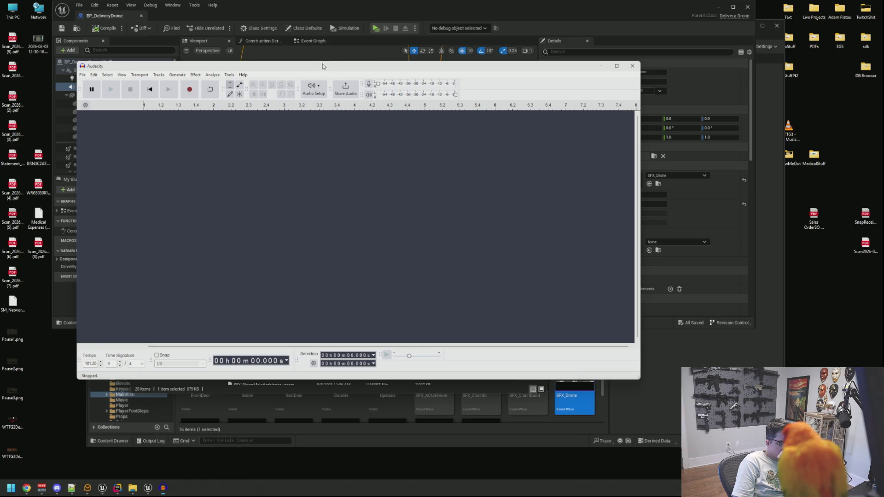
pyautogui.moveTo(322, 66); pyautogui.dragTo(560, 66)
pyautogui.moveTo(248, 278)
pyautogui.mouseDown()
pyautogui.moveTo(509, 236)
pyautogui.moveTo(541, 184)
pyautogui.mouseUp()
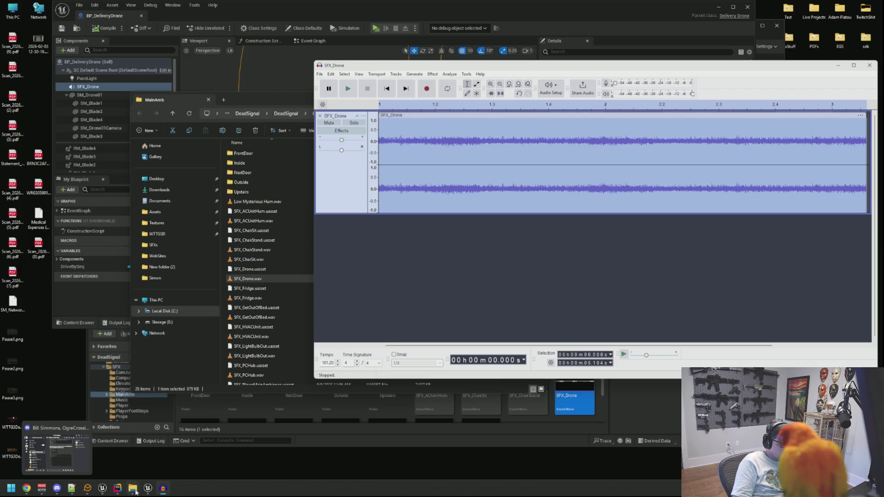
# Route VoiceMeeter's A1 playback output to the headphones
pyautogui.moveTo(154, 492)
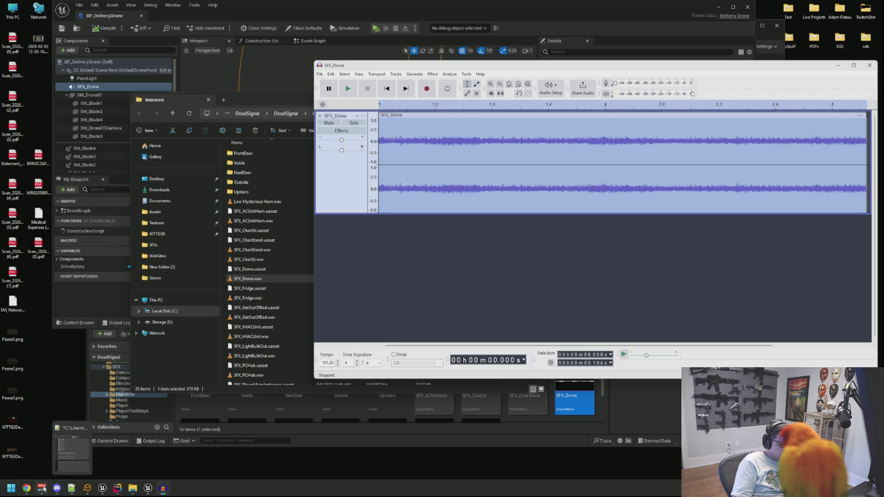
pyautogui.click(42, 488)
pyautogui.click(413, 113)
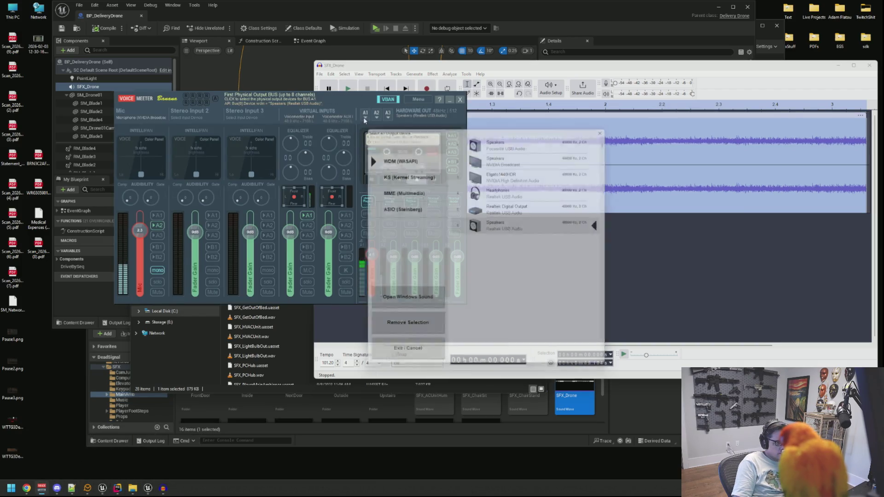
pyautogui.click(514, 187)
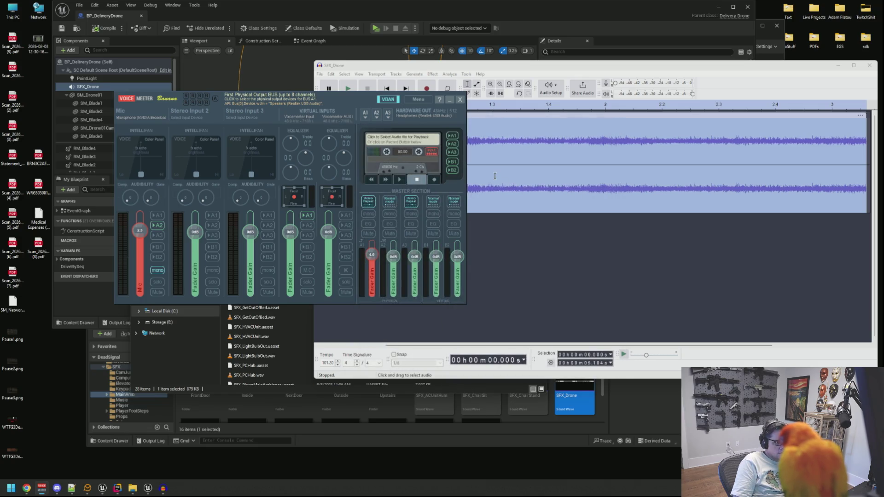
pyautogui.click(450, 100)
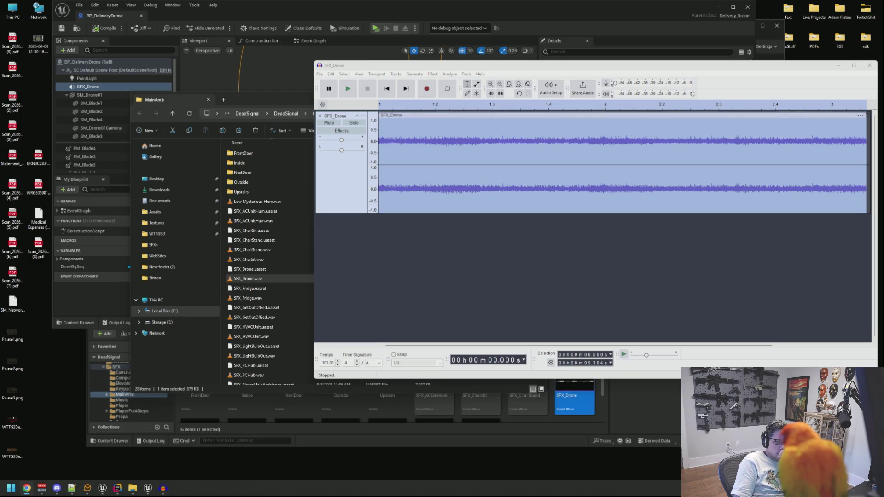
# Play the whole 5.1-second drone track from the start, then stop
pyautogui.click(775, 156)
pyautogui.click(857, 154)
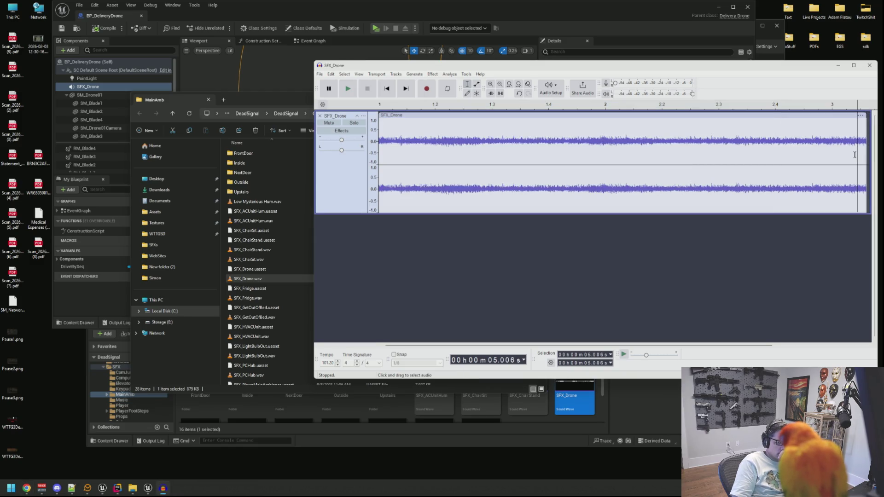
pyautogui.press('space')
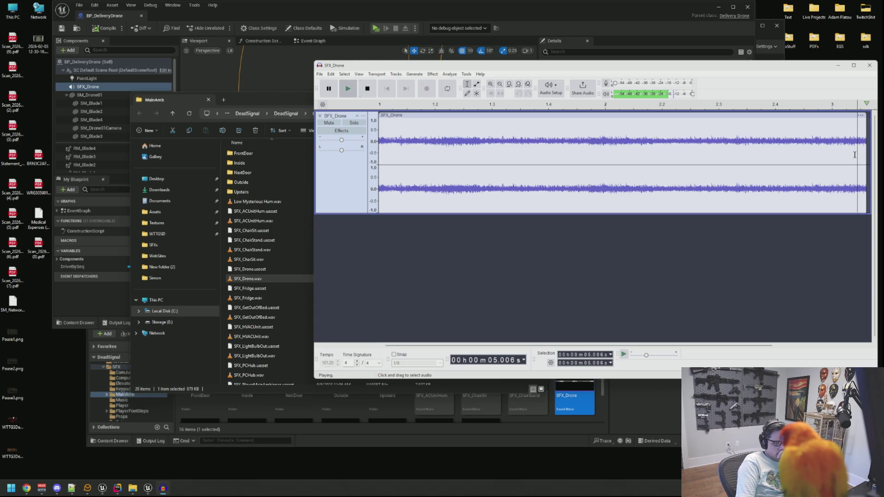
pyautogui.hotkey('ctrl', 'a')
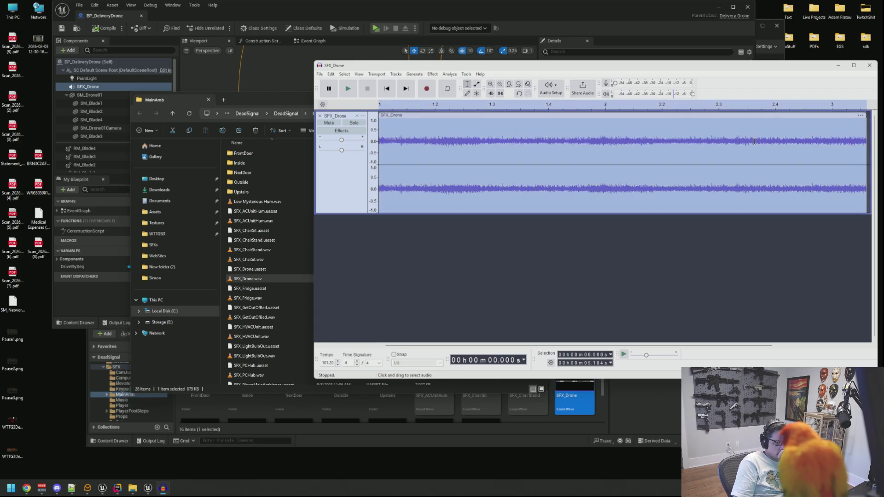
pyautogui.press('space')
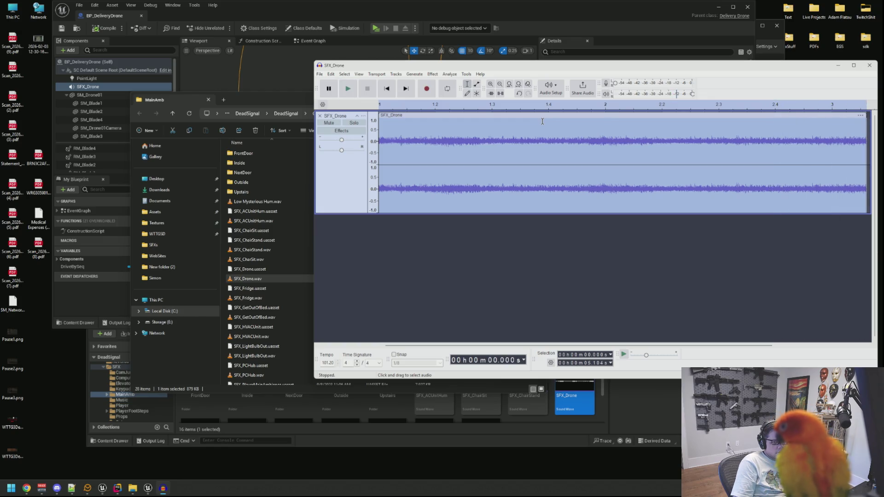
pyautogui.press('space')
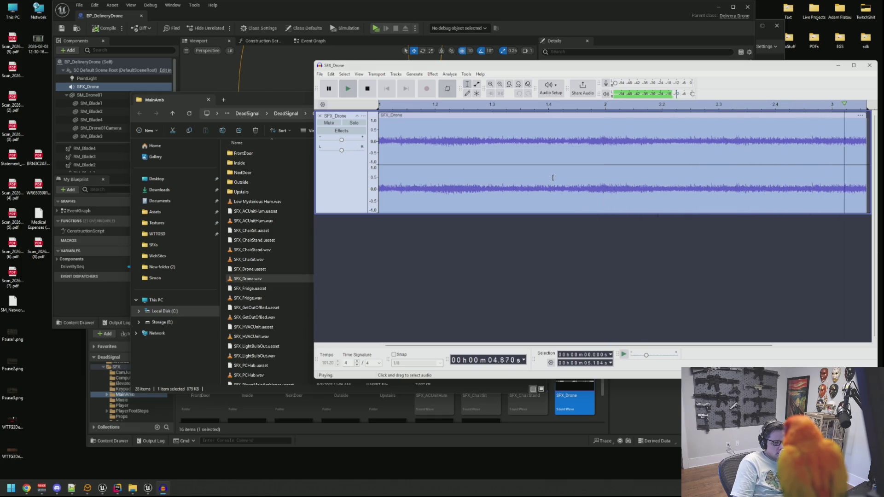
pyautogui.click(367, 88)
pyautogui.click(432, 74)
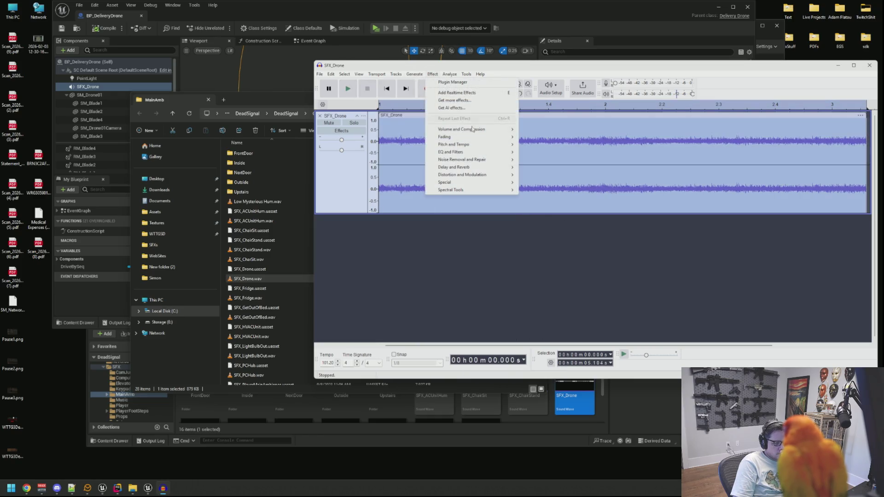
# Open Effect > Pitch and Tempo > Change Pitch and preview the default shift
pyautogui.moveTo(483, 131)
pyautogui.moveTo(479, 146)
pyautogui.click(552, 145)
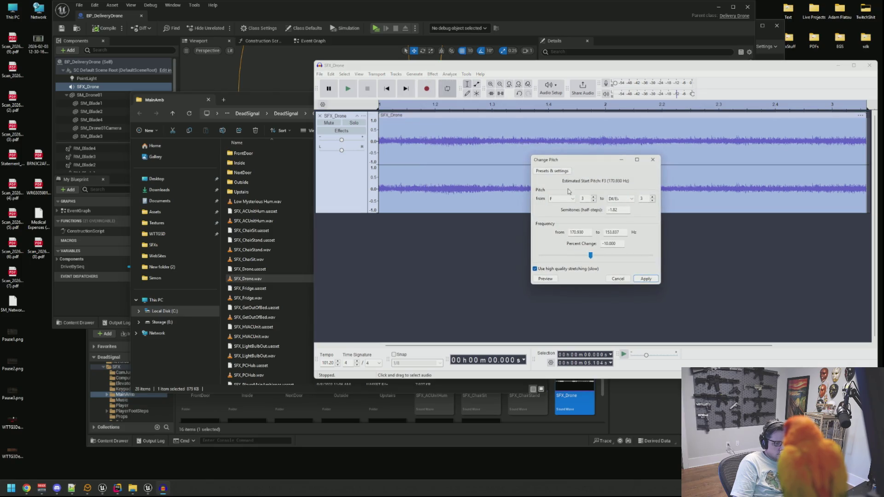
pyautogui.click(546, 279)
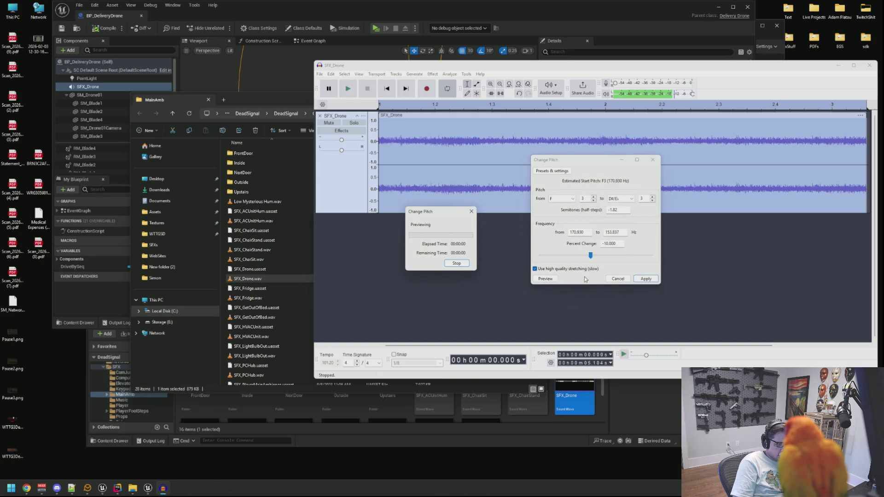
pyautogui.click(458, 263)
# Apply a 10 percent pitch increase to the drone and play back the result
pyautogui.moveTo(593, 258); pyautogui.dragTo(596, 258)
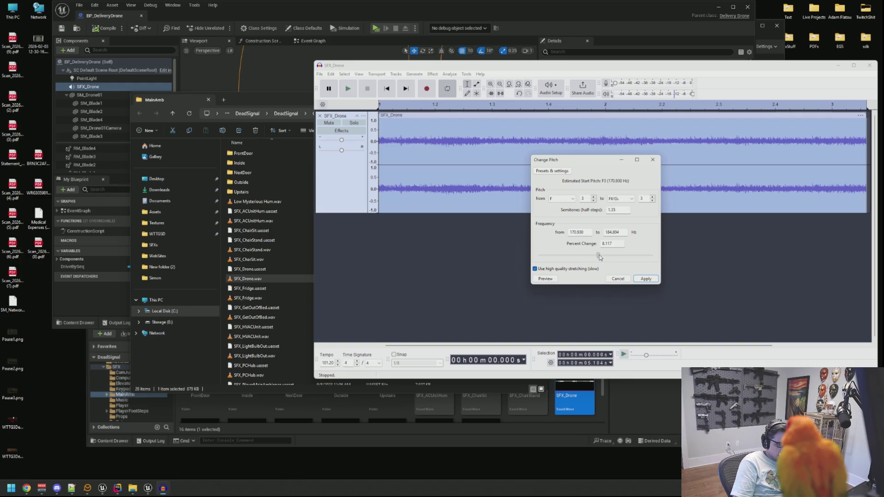
pyautogui.write('10.000')
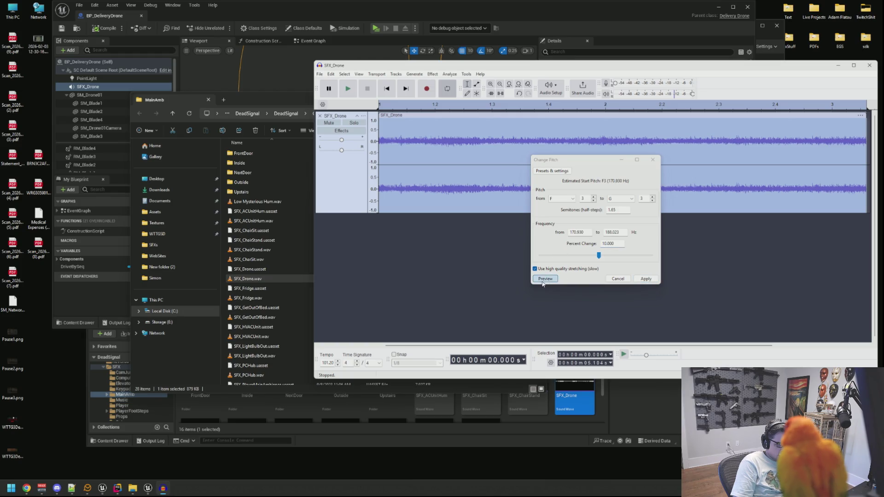
pyautogui.click(545, 279)
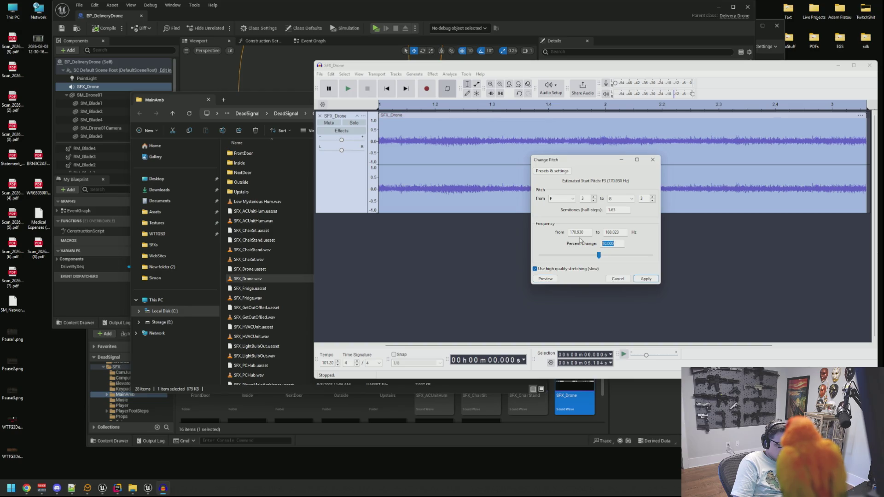
pyautogui.press('Return')
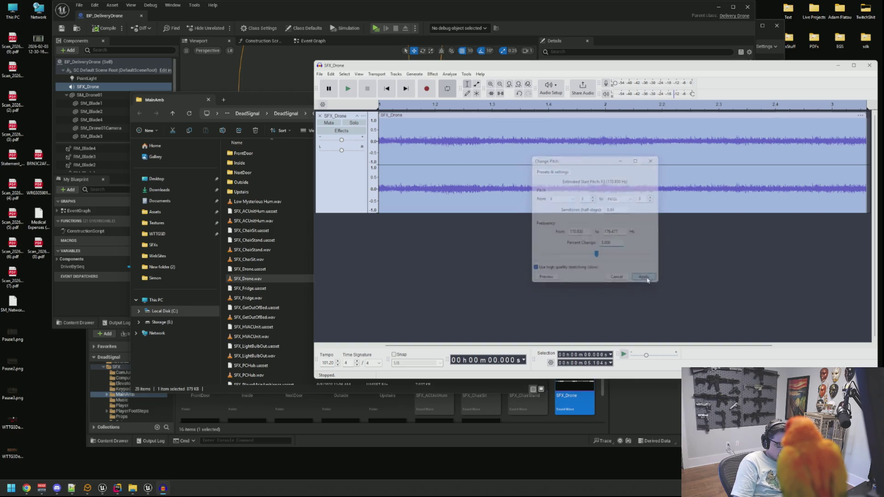
pyautogui.press('space')
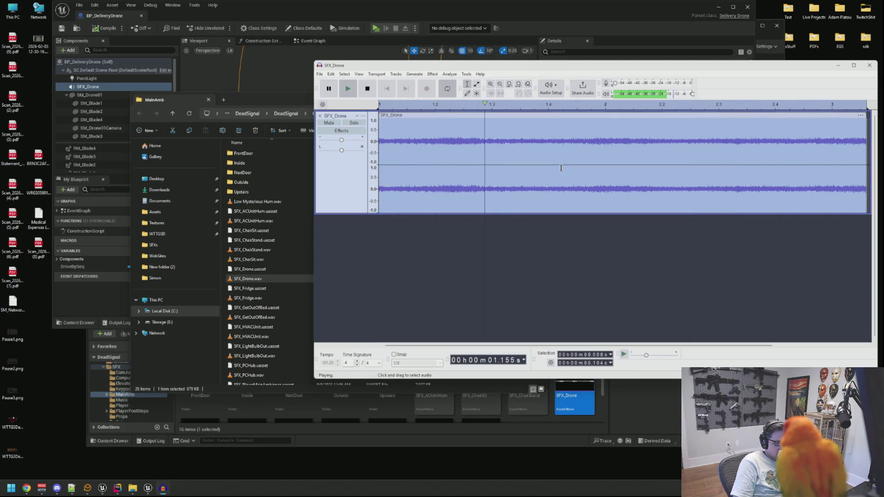
pyautogui.press('space')
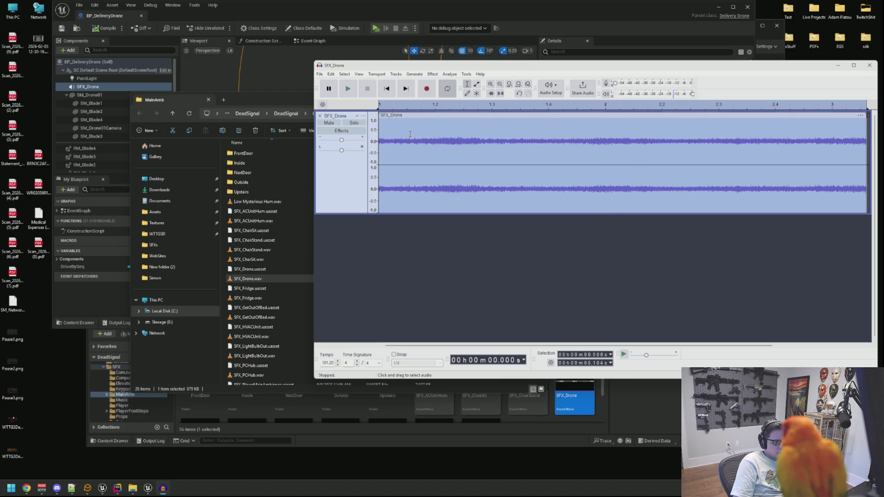
pyautogui.hotkey('ctrl', 'shift', 'e')
# Export the pitch-shifted drone as SFX_Drone.wav into the SFXS\Items folder
pyautogui.click(664, 176)
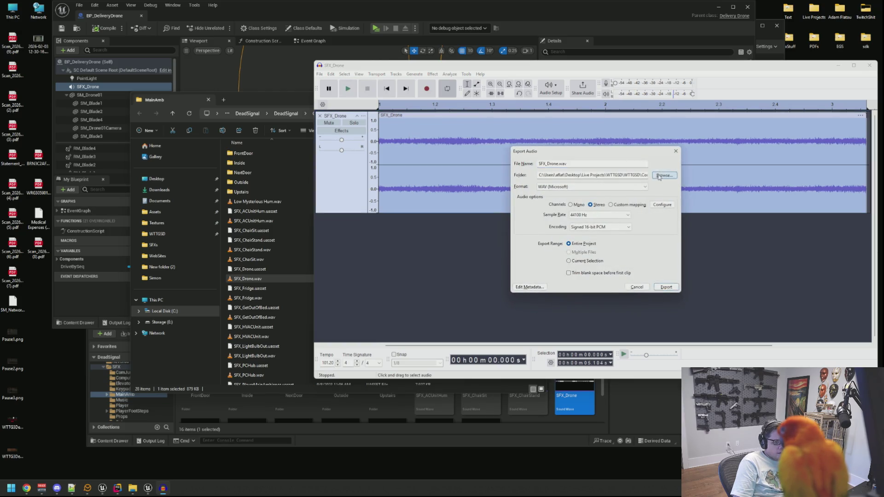
pyautogui.moveTo(619, 165)
pyautogui.mouseDown()
pyautogui.moveTo(384, 118)
pyautogui.moveTo(402, 122)
pyautogui.mouseUp()
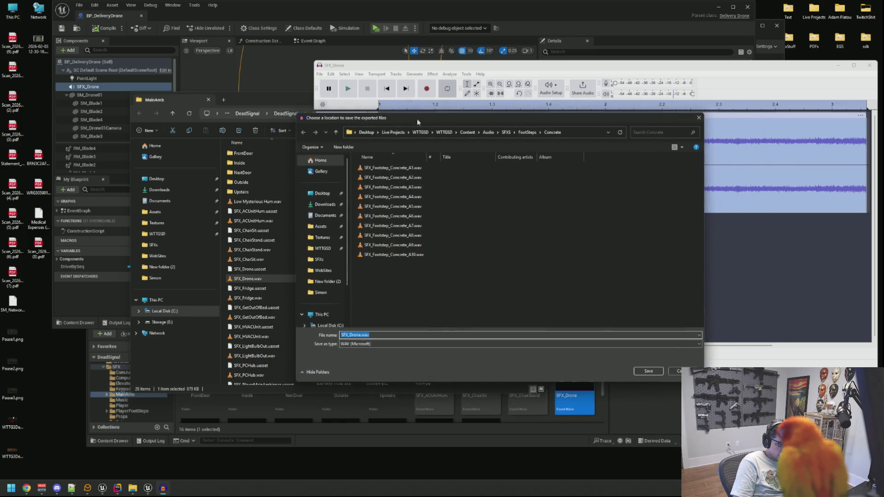
pyautogui.click(506, 132)
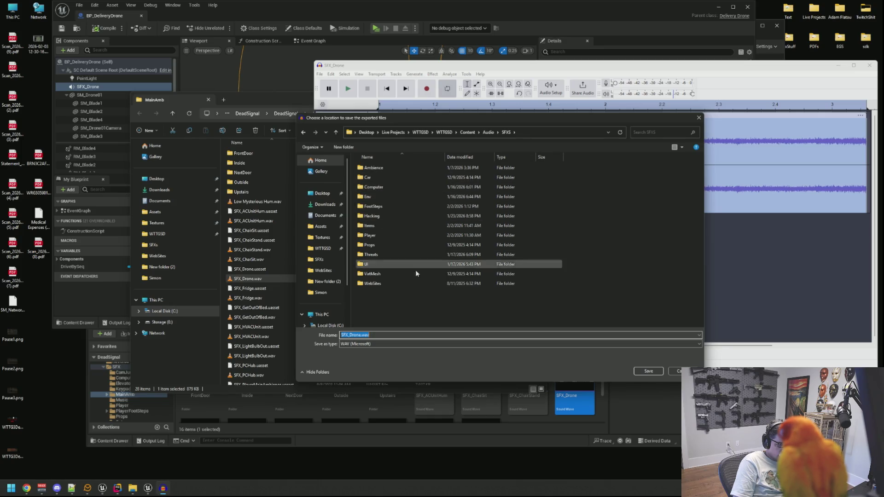
pyautogui.doubleClick(389, 228)
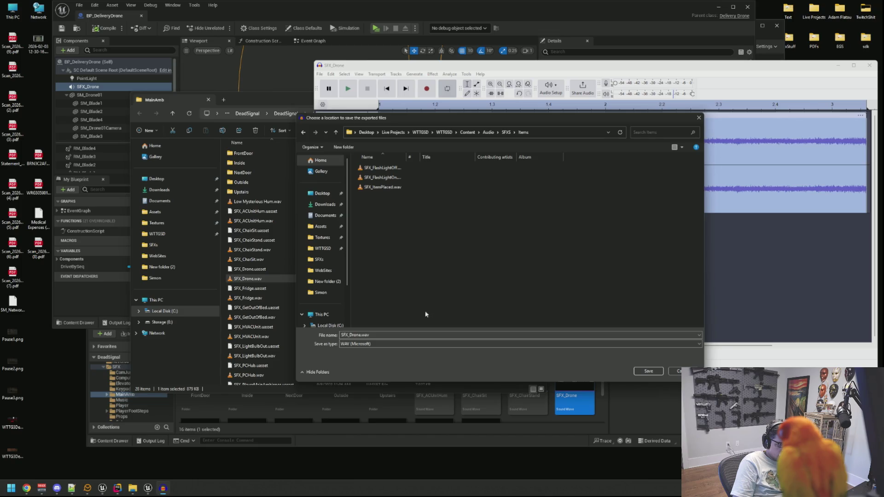
pyautogui.click(645, 371)
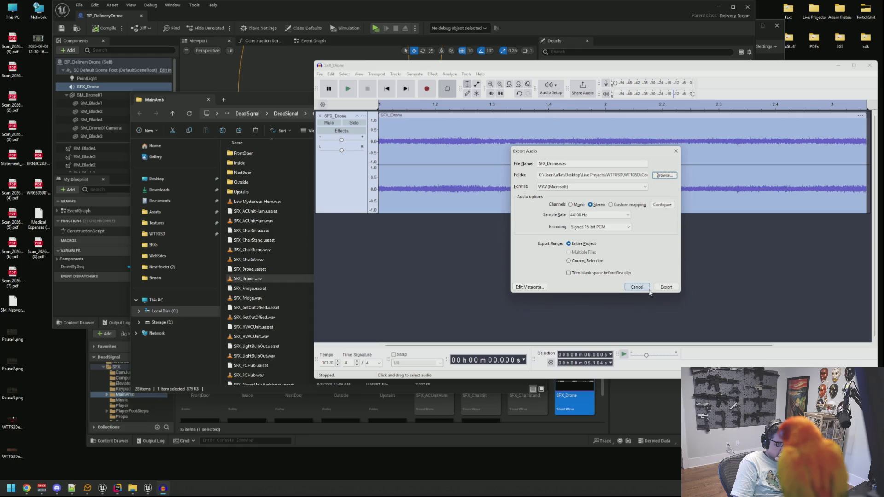
pyautogui.click(668, 287)
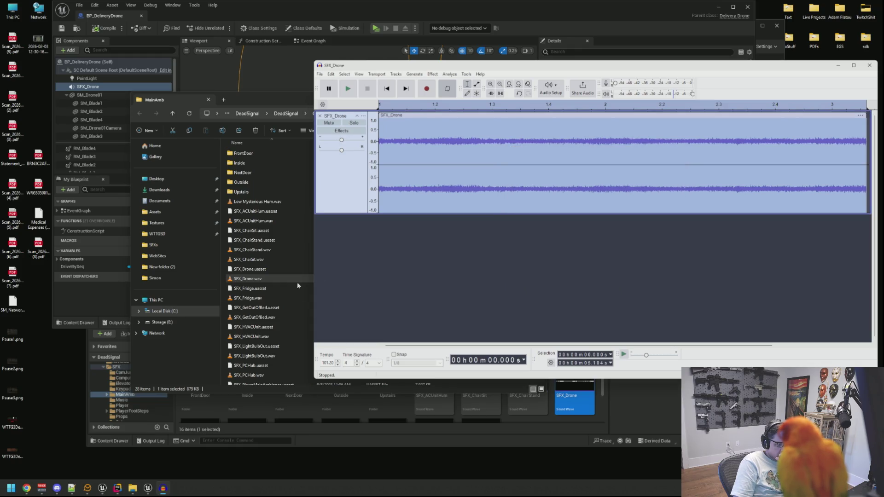
pyautogui.click(102, 492)
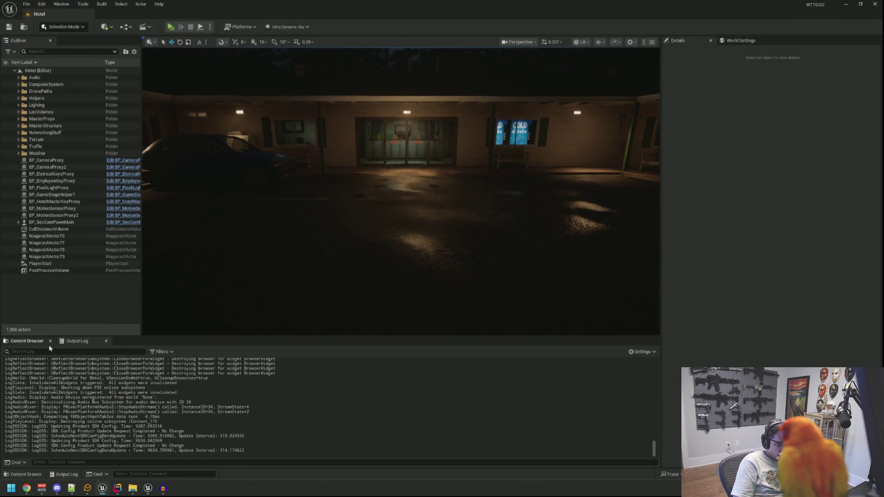
# Open the SFX_Drone sound wave from Audio/SFXS/Items in the Content Browser
pyautogui.click(27, 341)
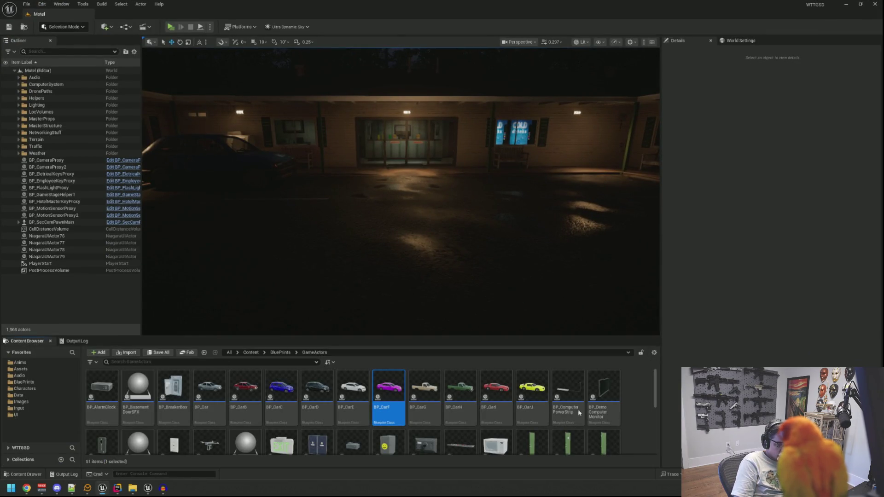
pyautogui.click(20, 375)
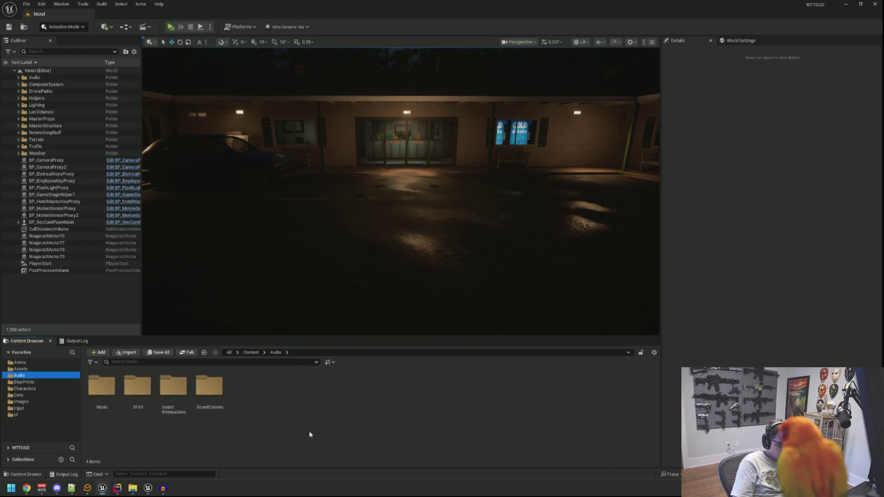
pyautogui.doubleClick(137, 386)
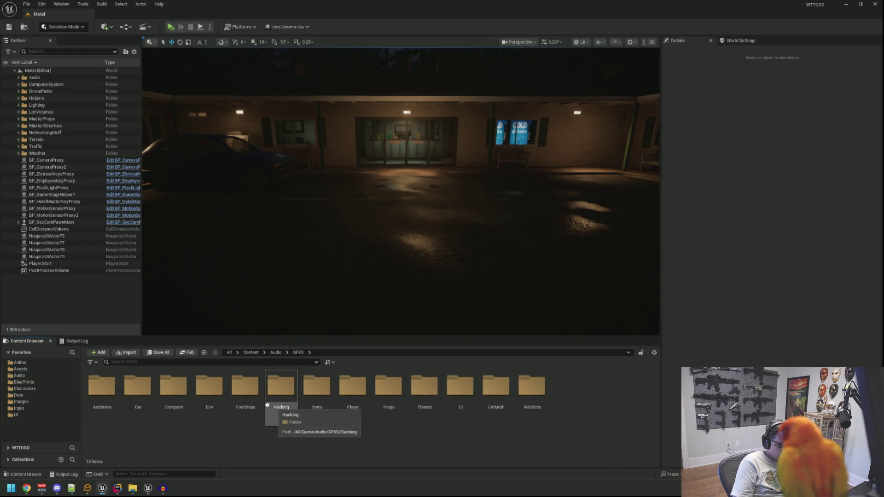
pyautogui.doubleClick(317, 387)
pyautogui.click(106, 407)
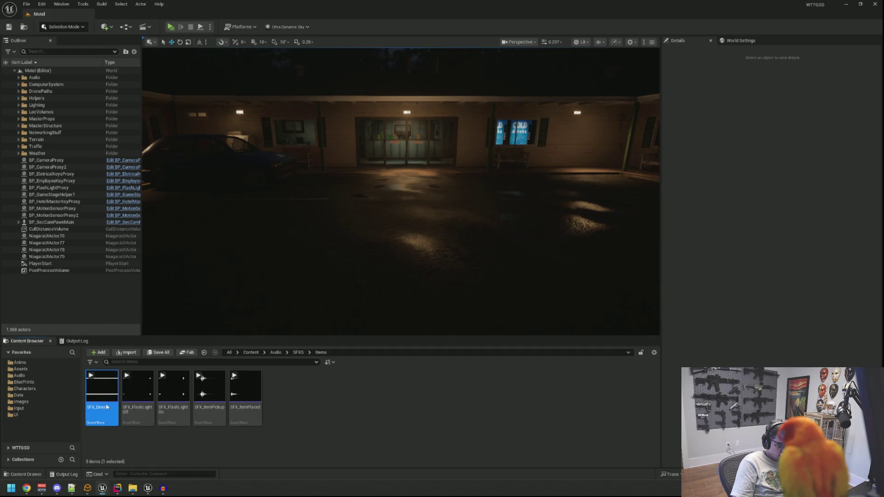
pyautogui.doubleClick(102, 396)
# Set SFX_Drone's virtualization to play when silent and enable looping
pyautogui.click(397, 225)
pyautogui.click(398, 239)
pyautogui.scroll(-2, 347, 260)
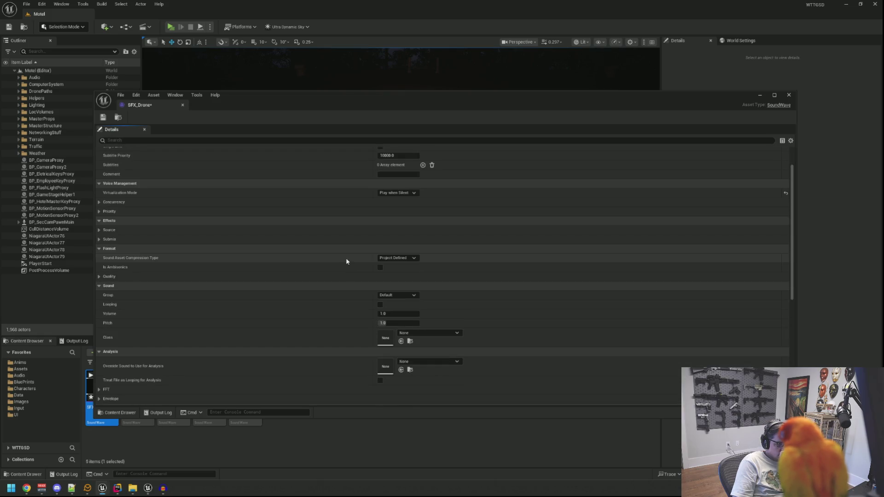
pyautogui.click(380, 305)
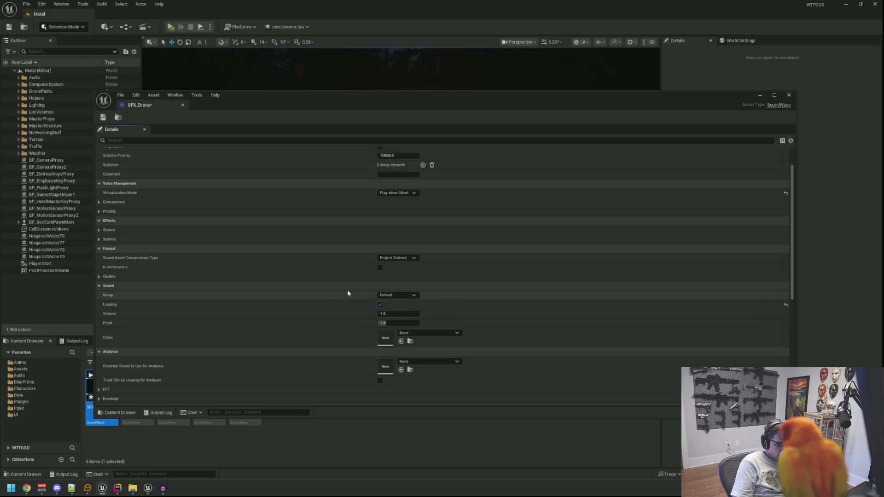
# Assign the SC_EnvironmentProps sound class and SA_Car attenuation, then save SFX_Drone
pyautogui.scroll(-2, 348, 293)
pyautogui.click(429, 266)
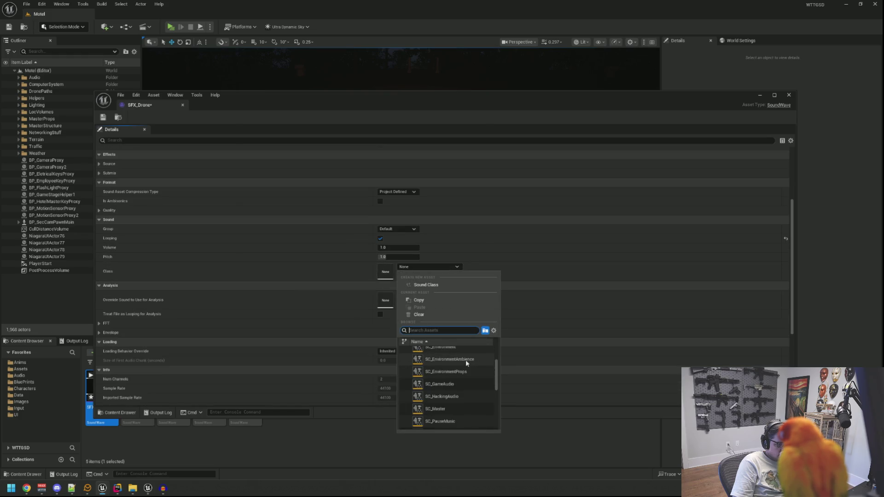
pyautogui.scroll(1, 471, 399)
pyautogui.click(470, 384)
pyautogui.scroll(-2, 330, 296)
pyautogui.scroll(-3, 333, 293)
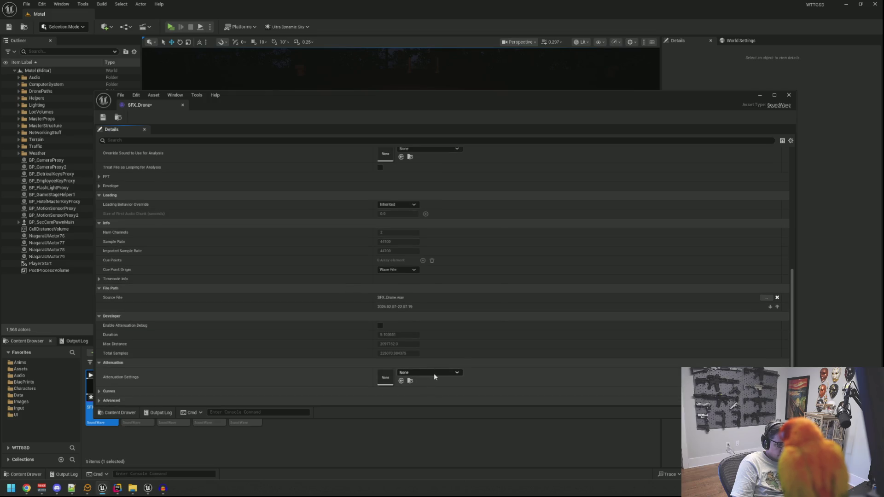
pyautogui.click(434, 374)
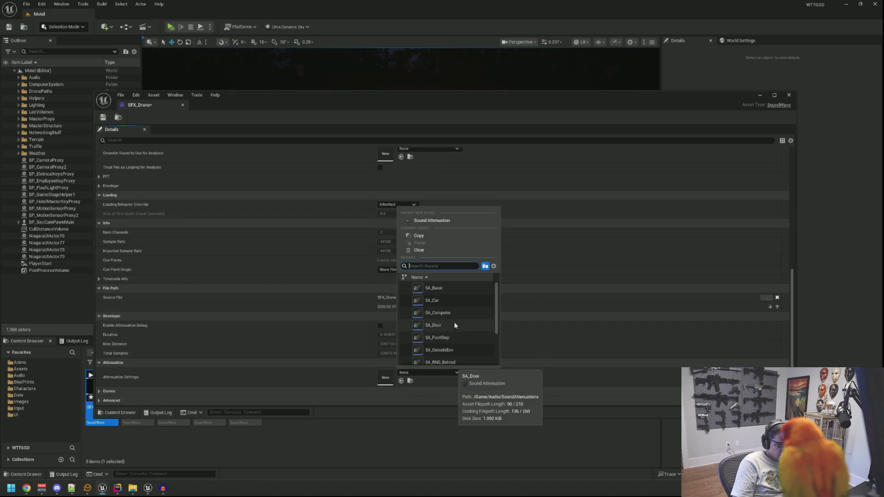
pyautogui.click(433, 300)
pyautogui.click(103, 117)
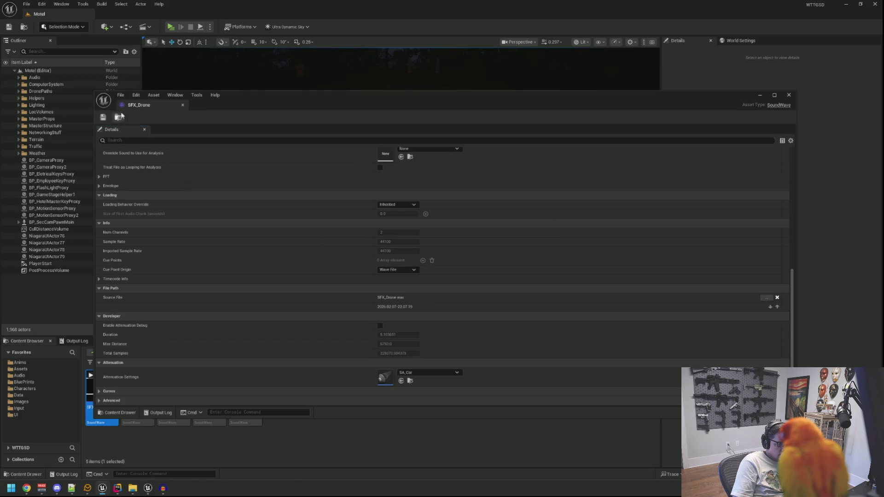
pyautogui.click(335, 241)
pyautogui.moveTo(335, 241); pyautogui.dragTo(308, 216)
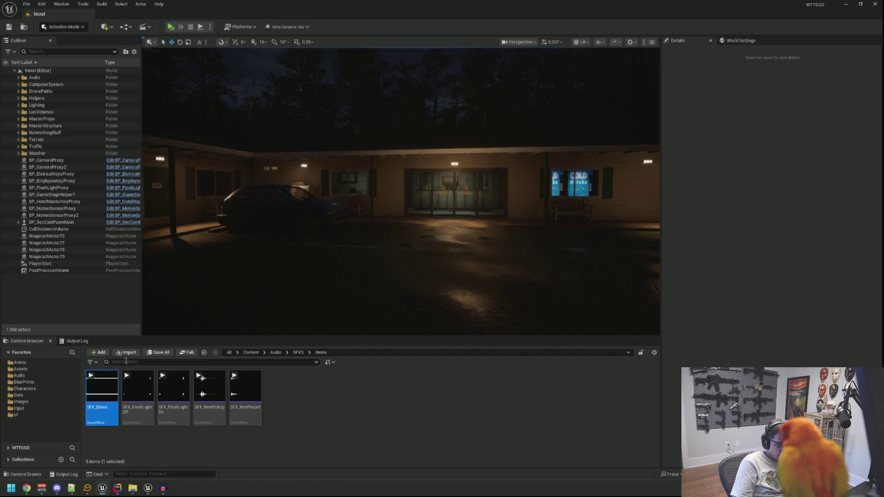
pyautogui.moveTo(378, 256)
pyautogui.mouseDown()
pyautogui.moveTo(359, 252)
pyautogui.moveTo(382, 256)
pyautogui.moveTo(441, 207)
pyautogui.moveTo(419, 231)
pyautogui.mouseUp()
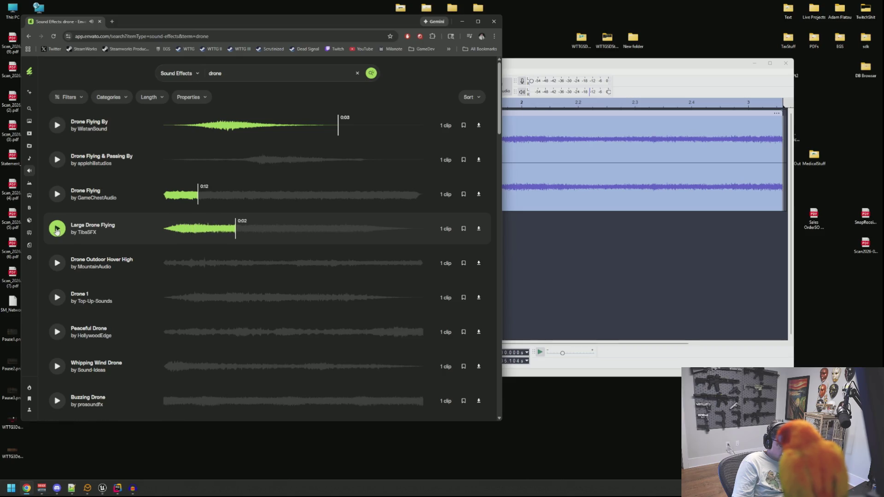
# Preview Drone Outdoor Hover High and Buzzing Drone, then bring up the results' Filters dialog
pyautogui.click(57, 265)
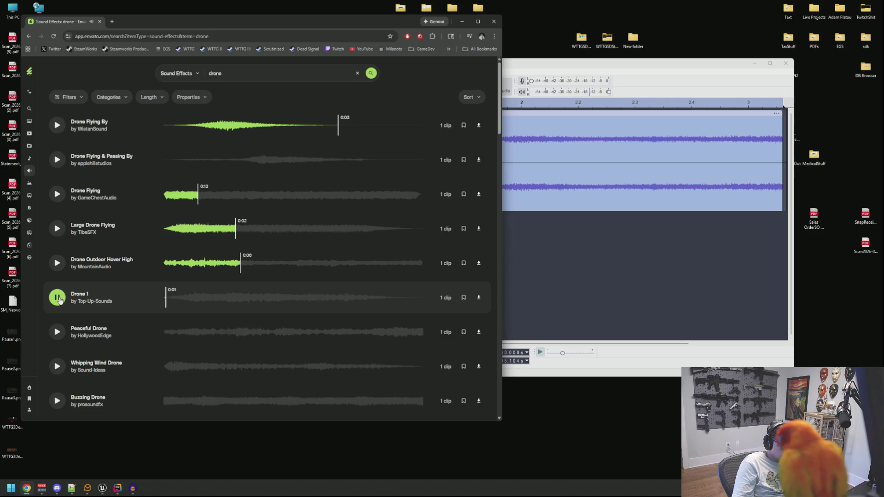
pyautogui.click(58, 298)
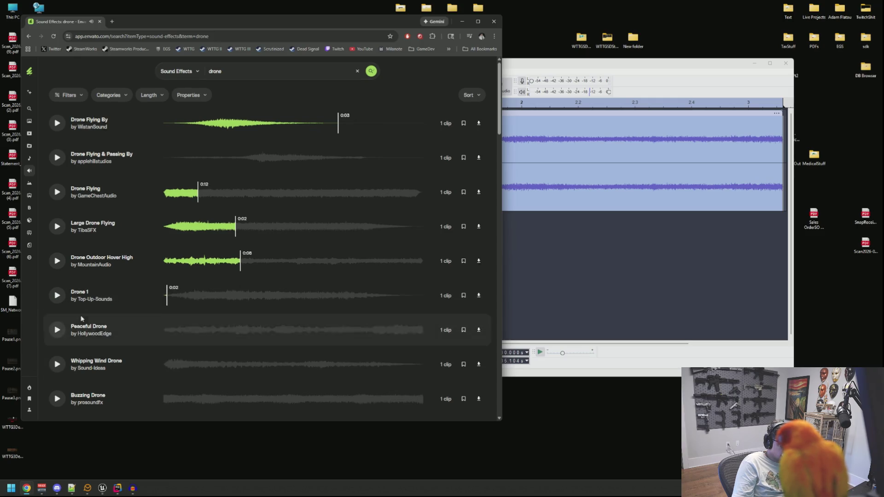
pyautogui.scroll(-1, 74, 341)
pyautogui.click(57, 366)
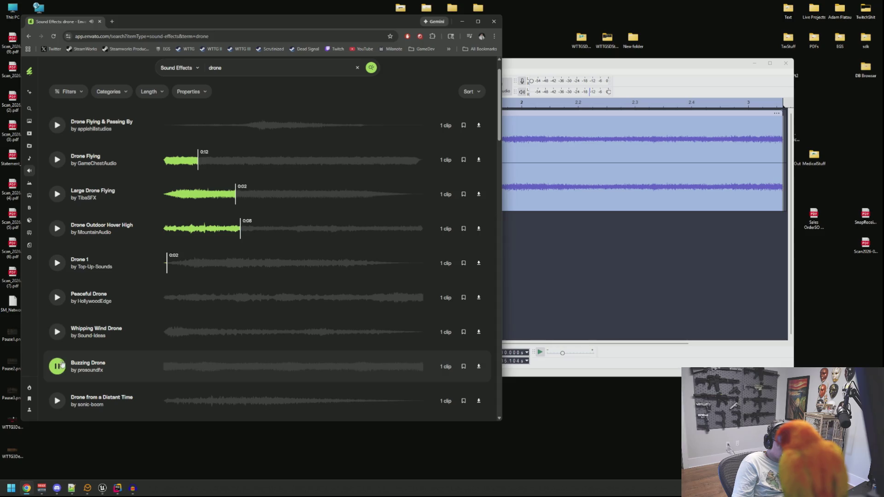
pyautogui.click(219, 367)
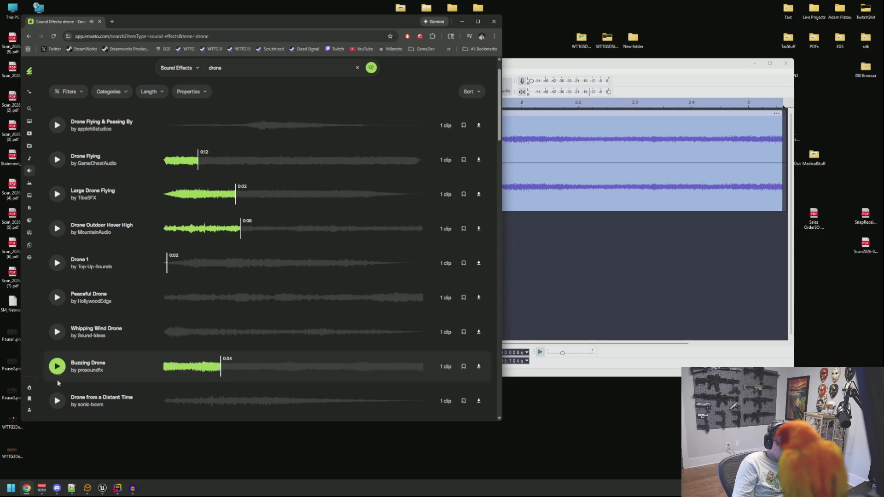
pyautogui.scroll(1, 169, 309)
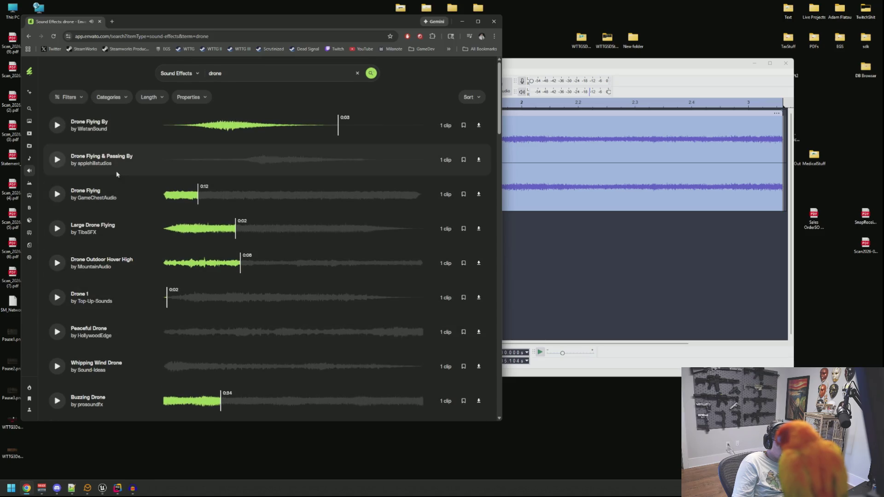
pyautogui.click(74, 98)
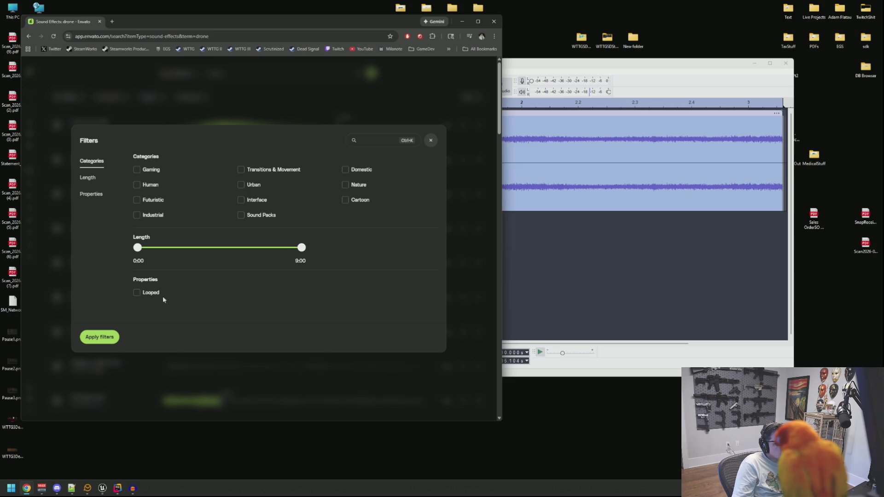
# Filter to Looped only and preview Inside Aircraft Drone, Drone Electric 44906, Ambient Drone 32 Looped
pyautogui.click(151, 293)
pyautogui.click(100, 348)
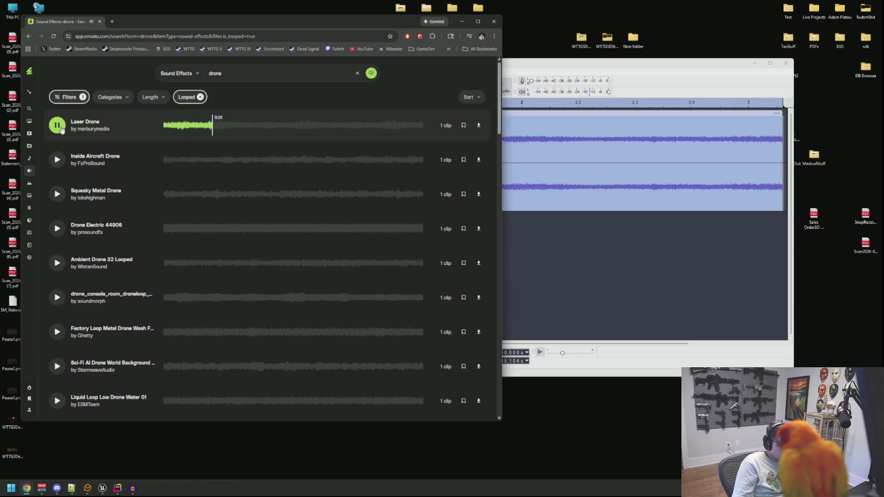
pyautogui.click(59, 165)
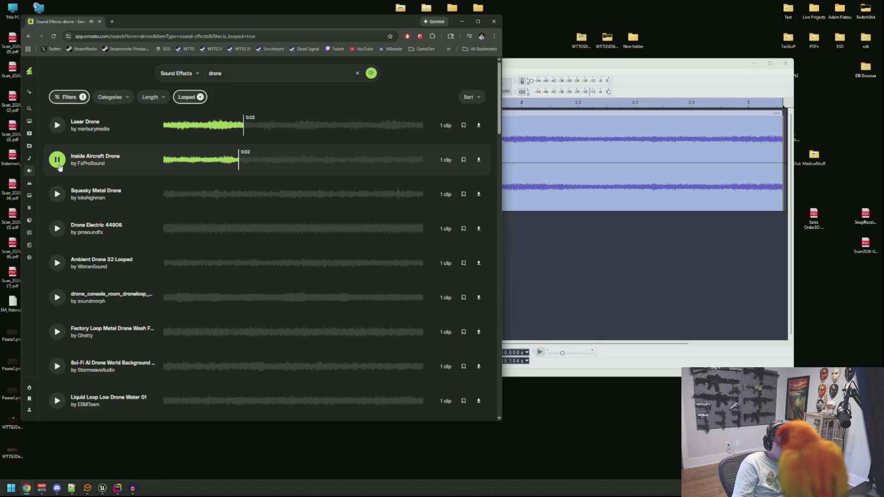
pyautogui.click(53, 233)
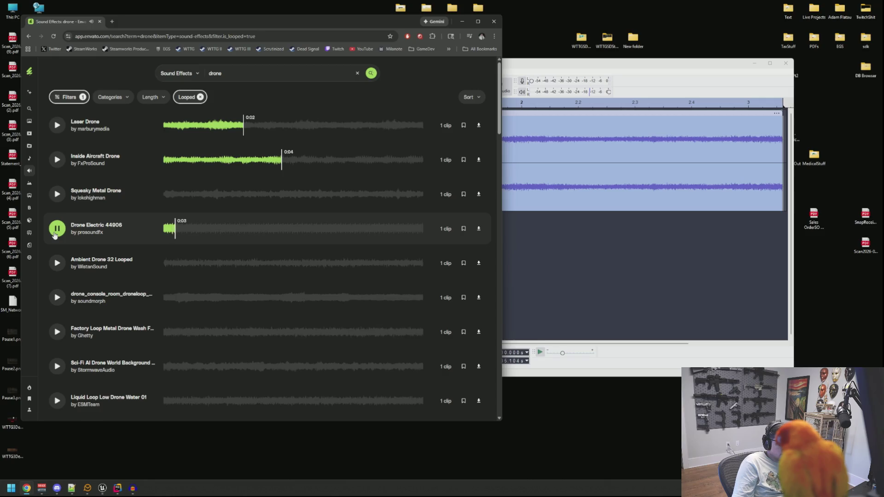
pyautogui.click(57, 266)
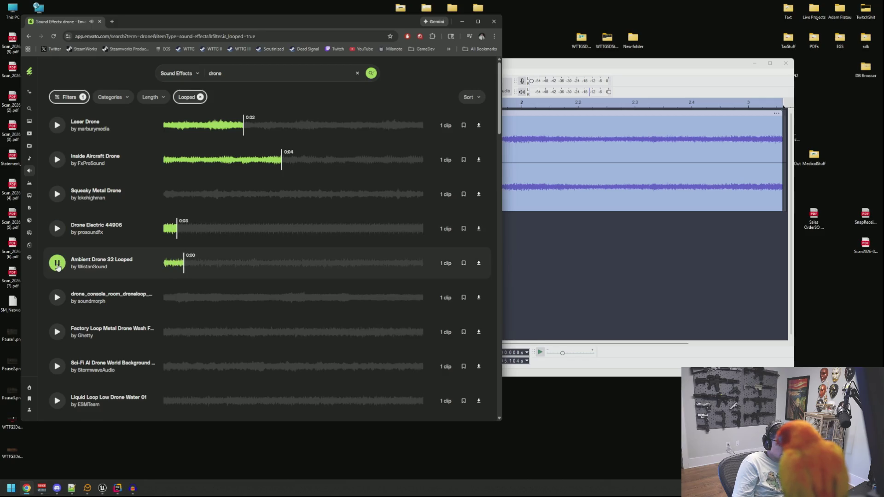
pyautogui.click(57, 266)
# Preview the console room loop, Factory Loop, Sci-Fi AI drone and Liquid Loop Low Drone Water 01
pyautogui.click(58, 301)
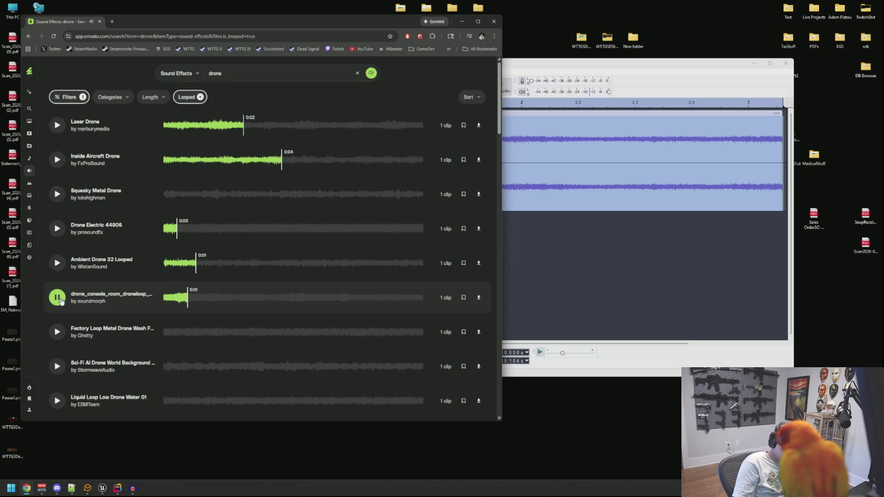
pyautogui.scroll(-2, 60, 295)
pyautogui.click(58, 267)
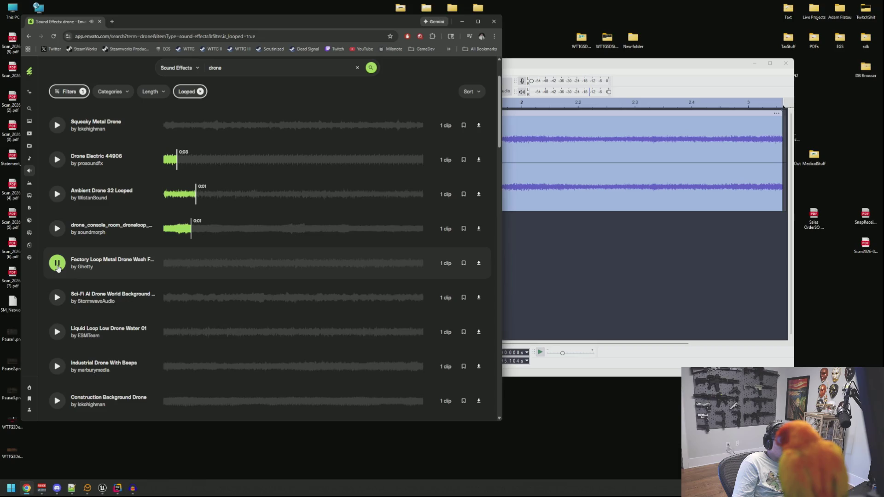
pyautogui.click(57, 267)
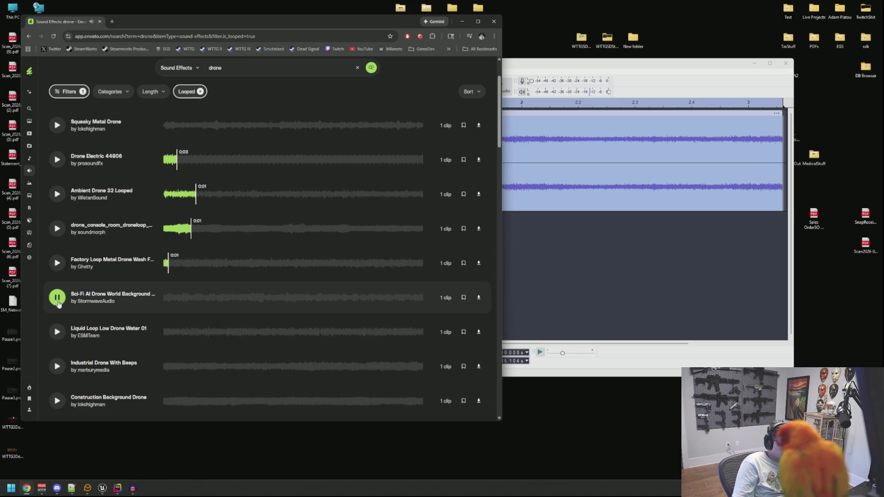
pyautogui.click(58, 335)
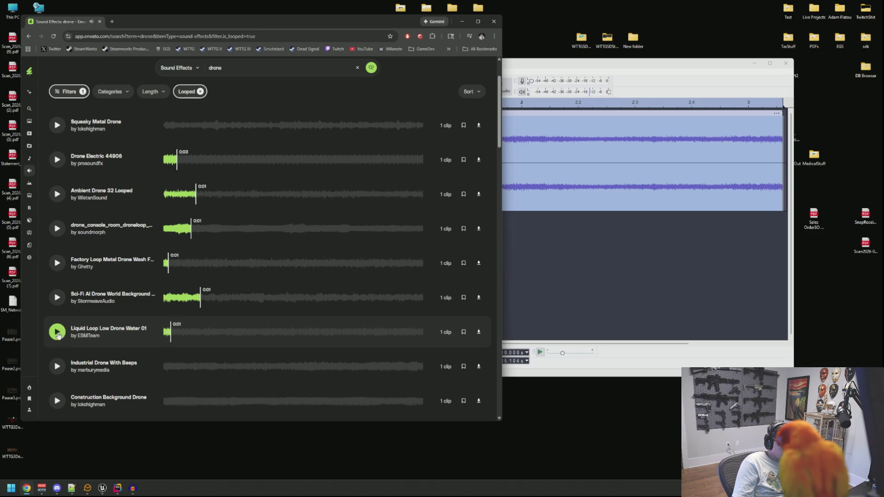
pyautogui.scroll(-2, 58, 335)
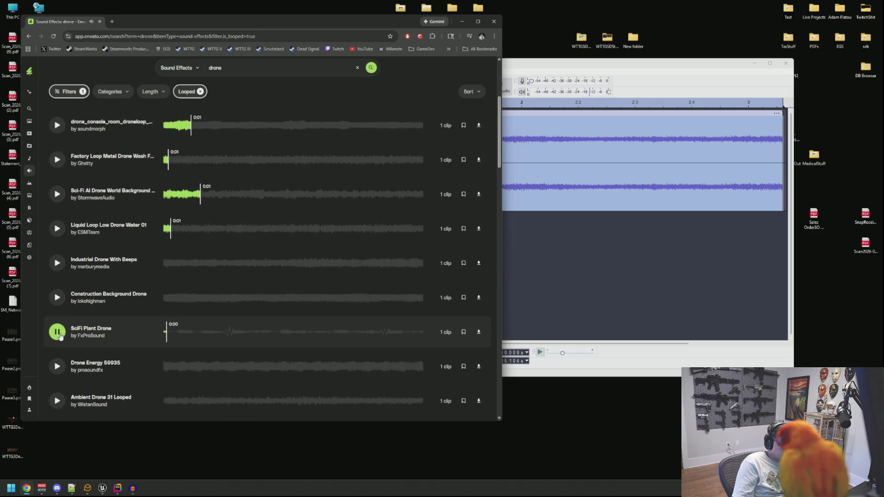
# Preview Drone Energy 59935, Ambient Drone 31 Looped and the Magic Loop grainy drone
pyautogui.click(64, 364)
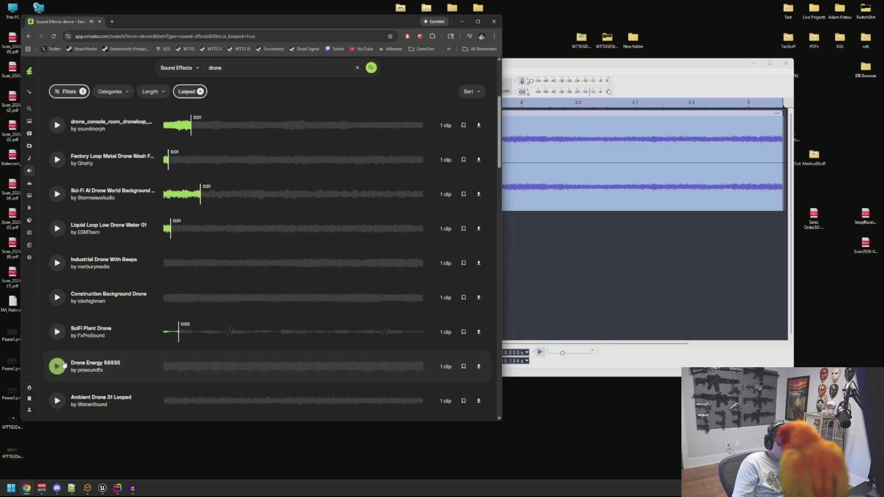
pyautogui.click(57, 401)
pyautogui.scroll(-3, 57, 401)
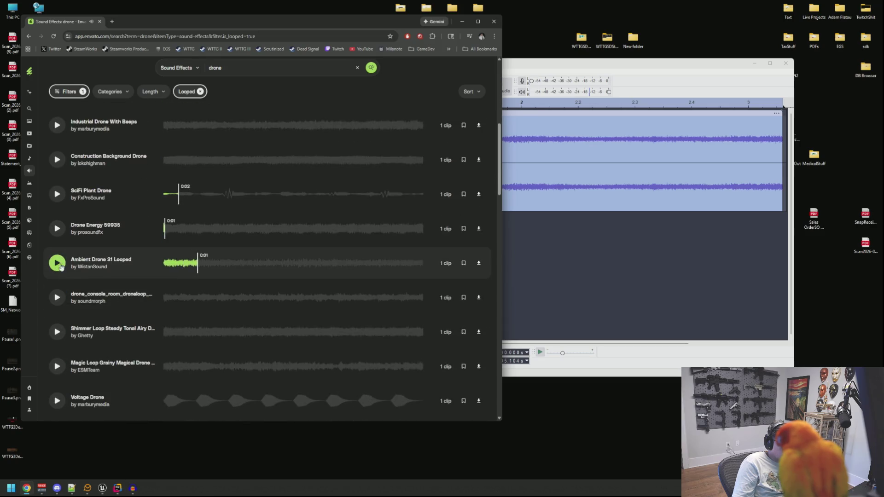
pyautogui.scroll(-2, 61, 267)
pyautogui.click(58, 302)
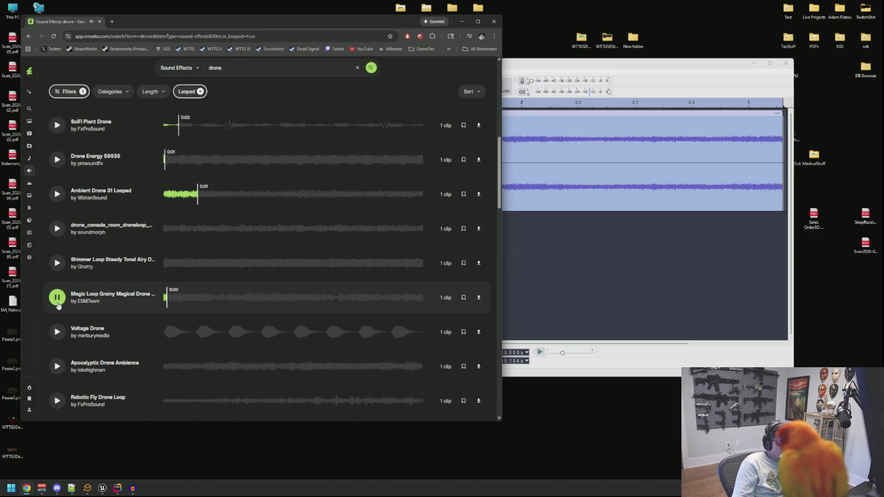
pyautogui.scroll(-5, 134, 278)
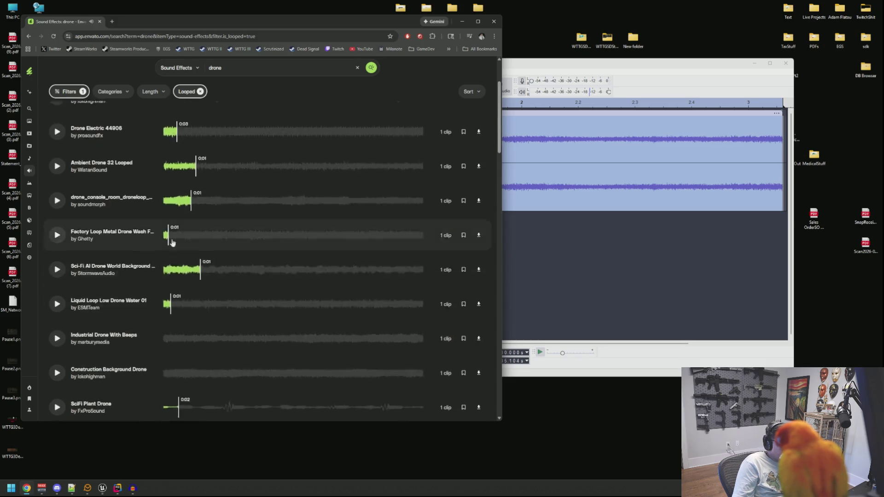
pyautogui.scroll(3, 172, 243)
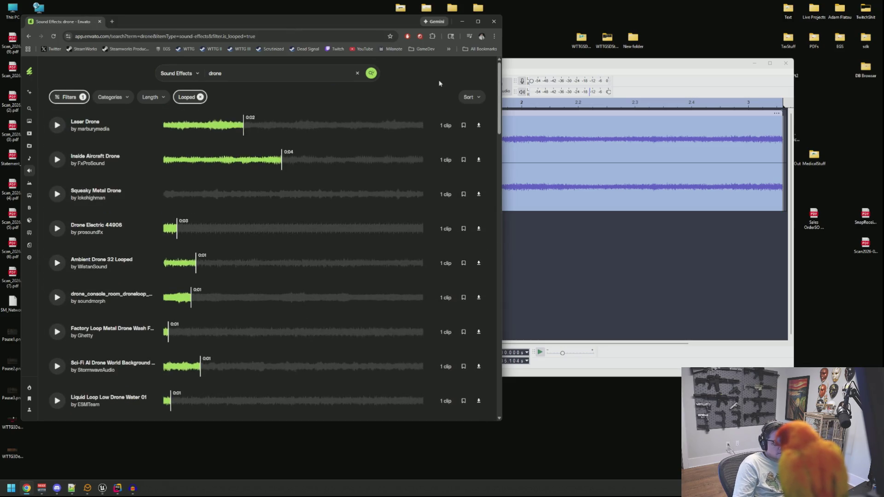
pyautogui.hotkey('ctrl', 't')
# Go to AudioJungle and search for drone
pyautogui.write('audiojungle')
pyautogui.press('Return')
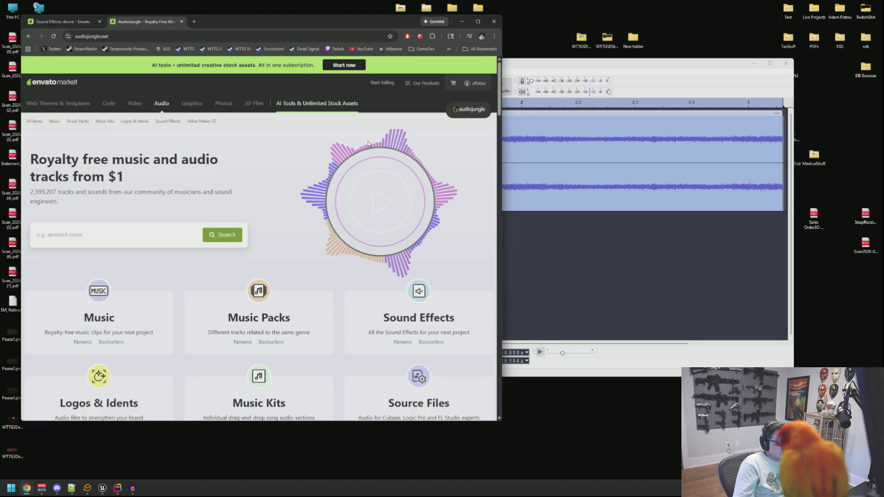
pyautogui.click(140, 228)
pyautogui.write('drone')
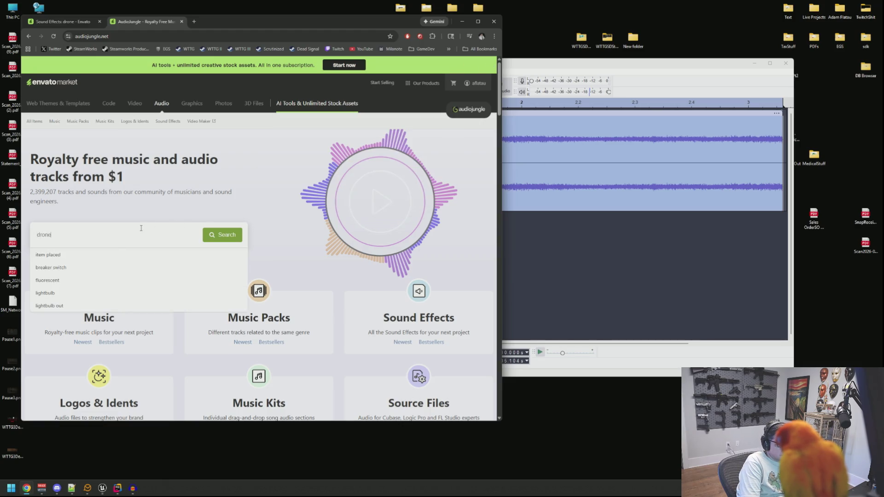
pyautogui.press('Return')
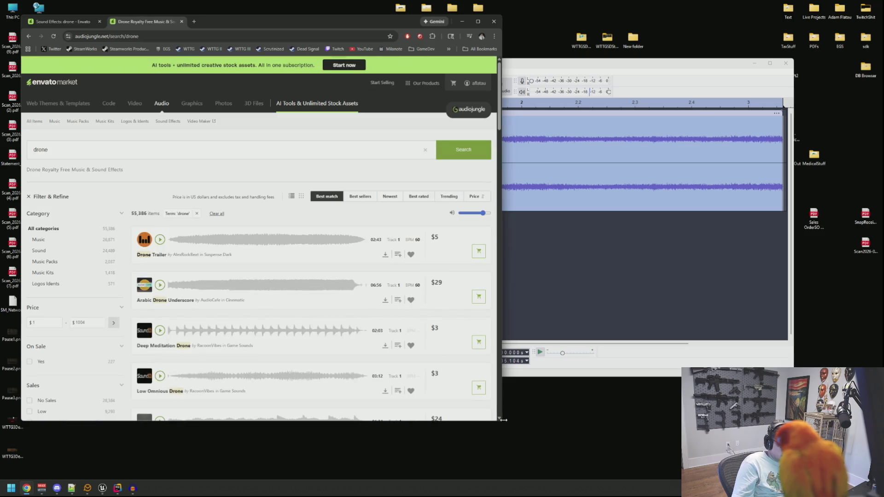
pyautogui.moveTo(500, 422); pyautogui.dragTo(634, 417)
# Narrow drone results to Sound and Looped (1,478), previewing Deep Meditation Drone and Drone Flying Loop
pyautogui.click(119, 253)
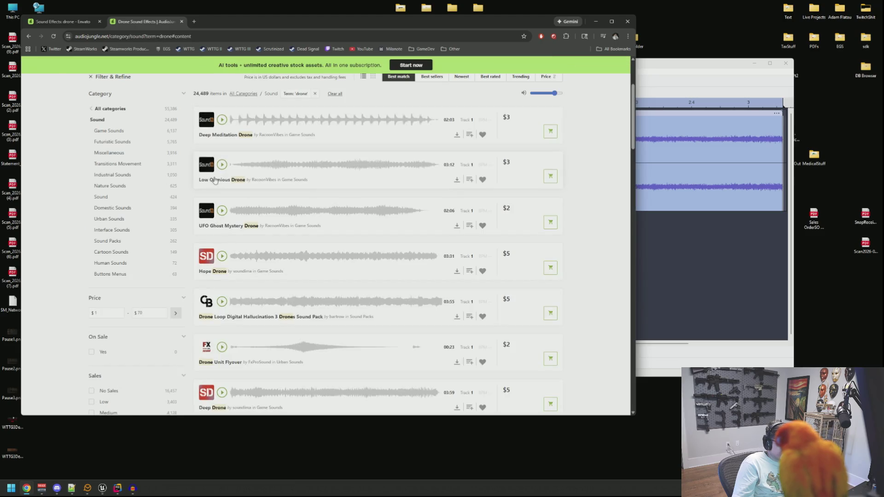
pyautogui.scroll(2, 215, 180)
pyautogui.click(224, 188)
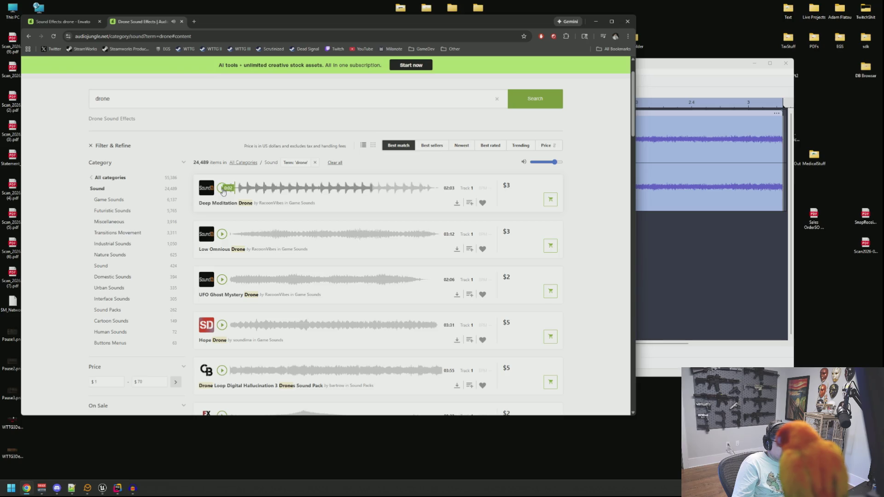
pyautogui.scroll(-3, 177, 200)
pyautogui.scroll(-5, 154, 259)
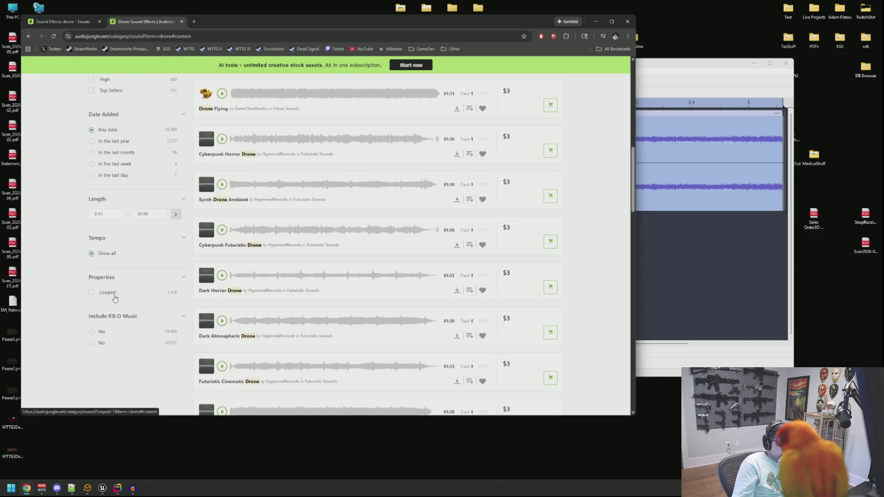
pyautogui.click(114, 294)
pyautogui.scroll(2, 155, 242)
pyautogui.click(222, 314)
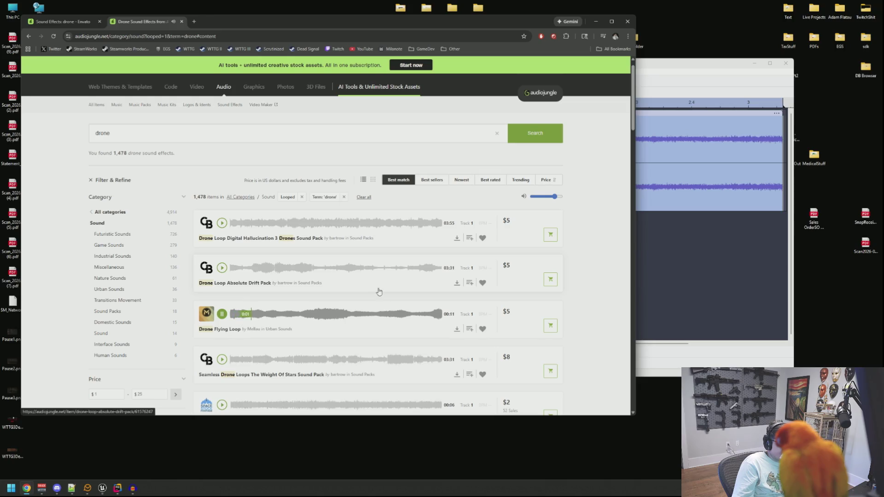
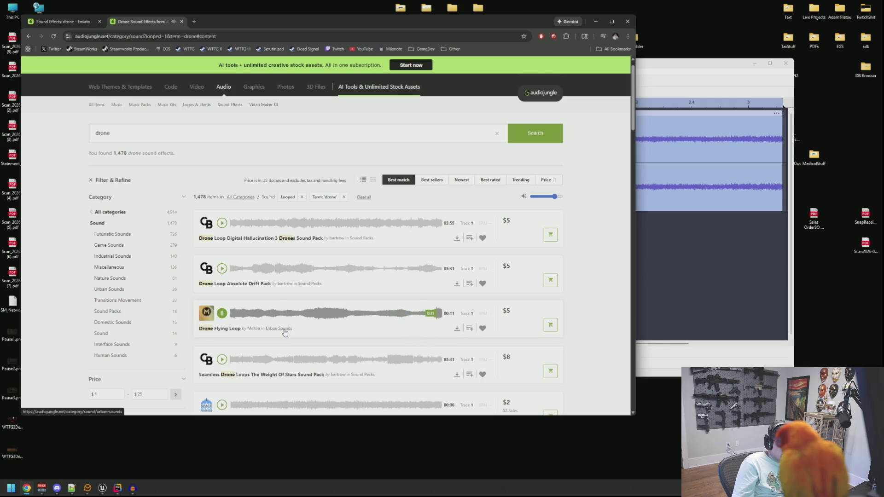
# Audition the first AudioJungle drone loops, from Absolute Drift Pack through Military, Copter, Ambient and Futuristic Drone
pyautogui.click(222, 314)
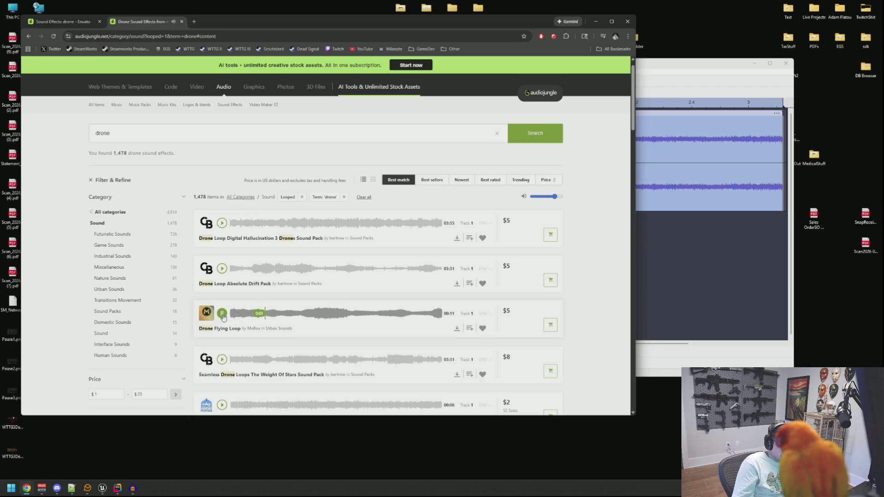
pyautogui.click(222, 223)
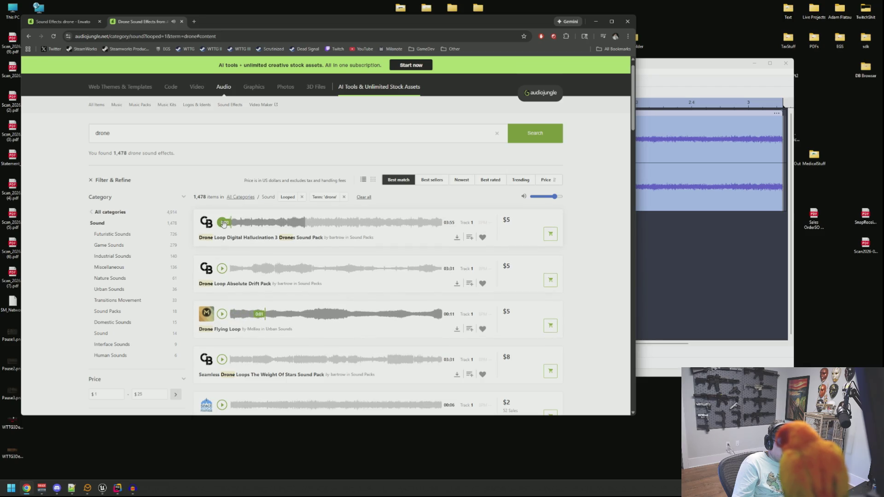
pyautogui.click(224, 269)
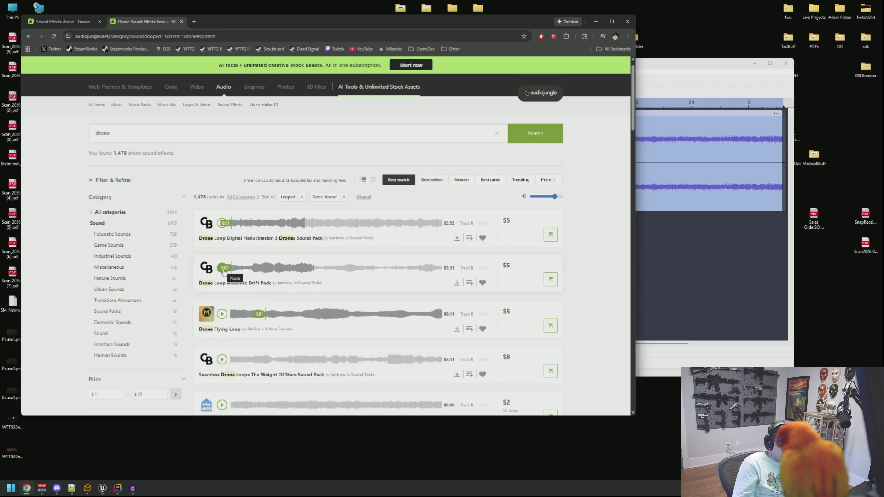
pyautogui.scroll(-2, 224, 276)
pyautogui.click(224, 291)
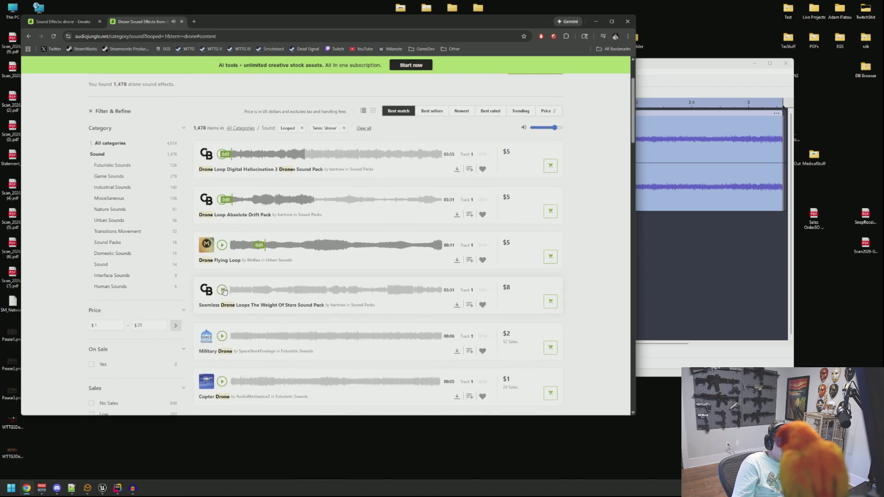
pyautogui.scroll(-2, 224, 291)
pyautogui.click(222, 268)
pyautogui.click(222, 312)
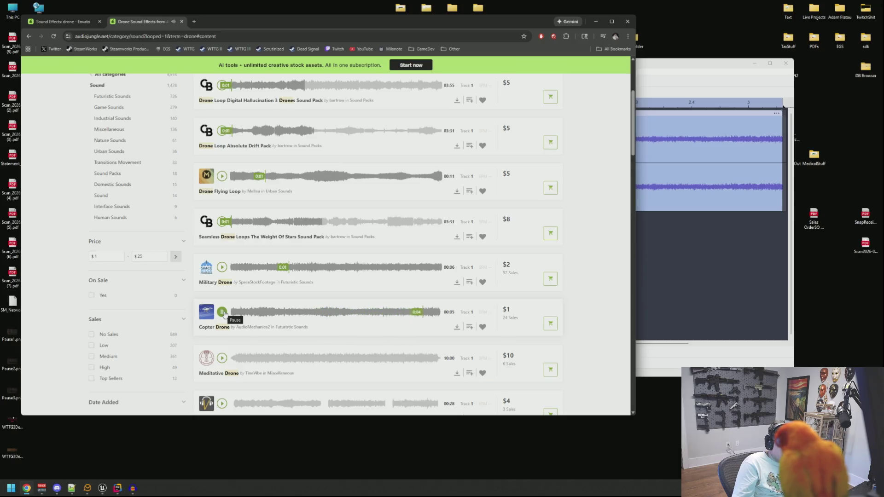
pyautogui.scroll(-2, 224, 313)
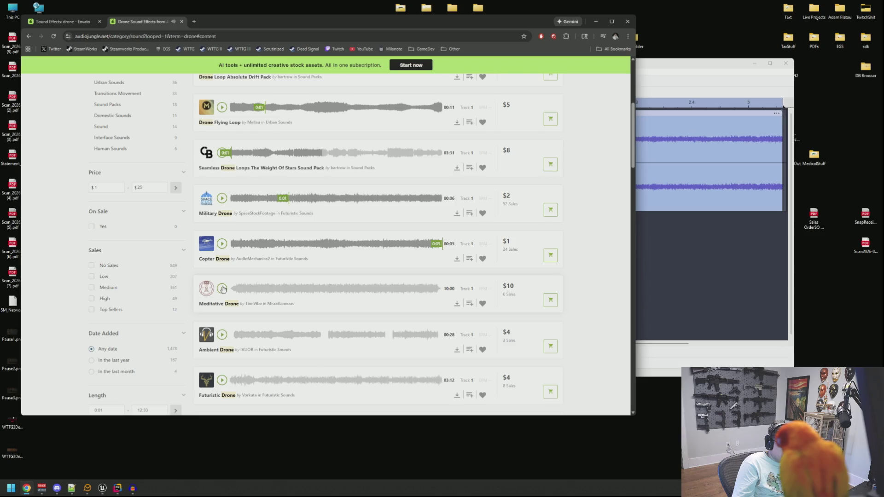
pyautogui.click(223, 334)
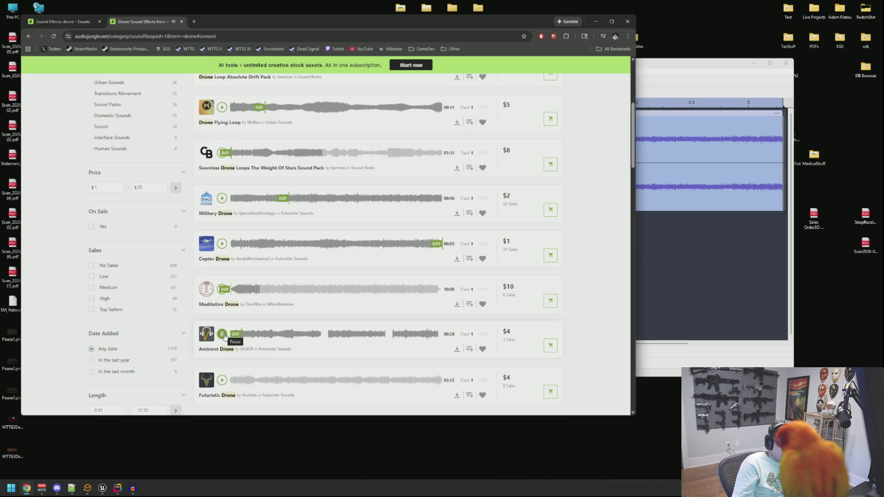
pyautogui.scroll(-2, 224, 322)
pyautogui.click(223, 311)
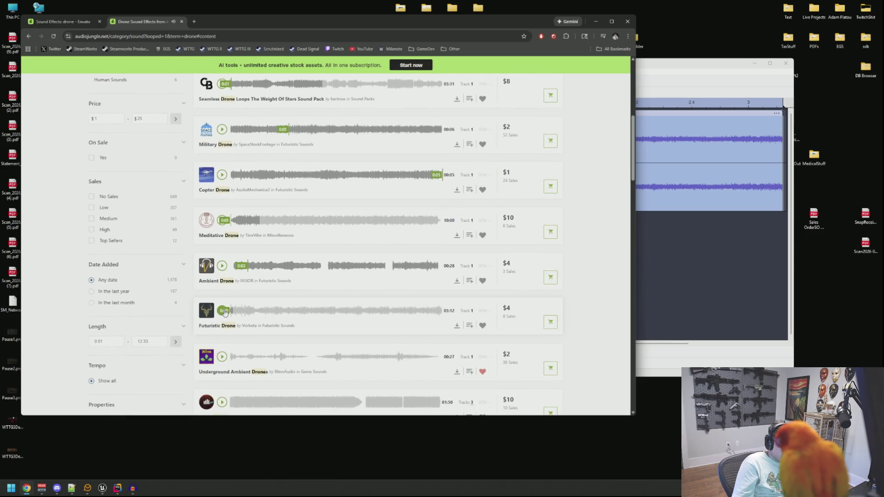
# Audition Pulse Drone, Space Drone, Futuristic Drone, Dreaming In Transcendence and Drone, then replay Copter Drone
pyautogui.scroll(-4, 241, 308)
pyautogui.click(221, 228)
pyautogui.click(222, 275)
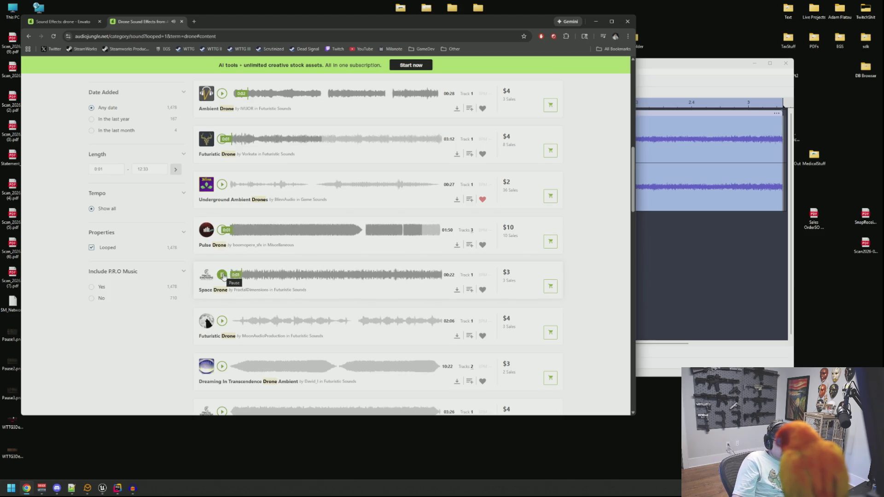
pyautogui.click(222, 320)
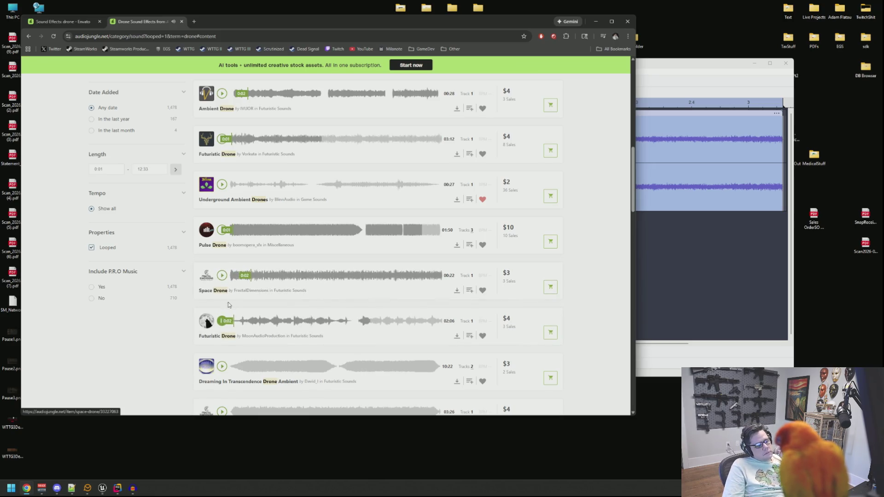
pyautogui.click(223, 366)
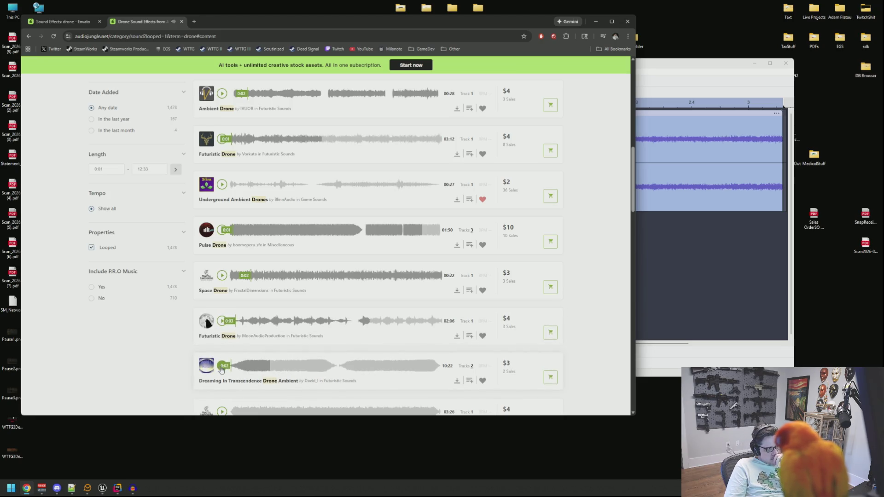
pyautogui.scroll(-3, 222, 369)
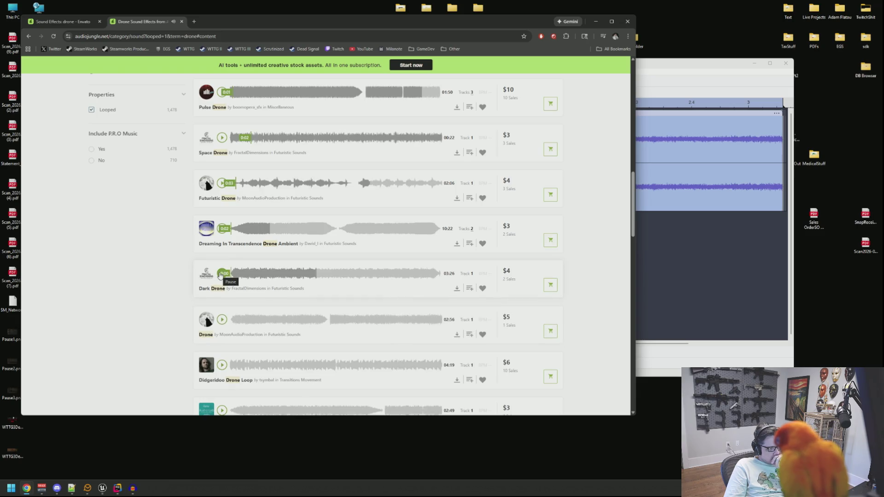
pyautogui.click(223, 322)
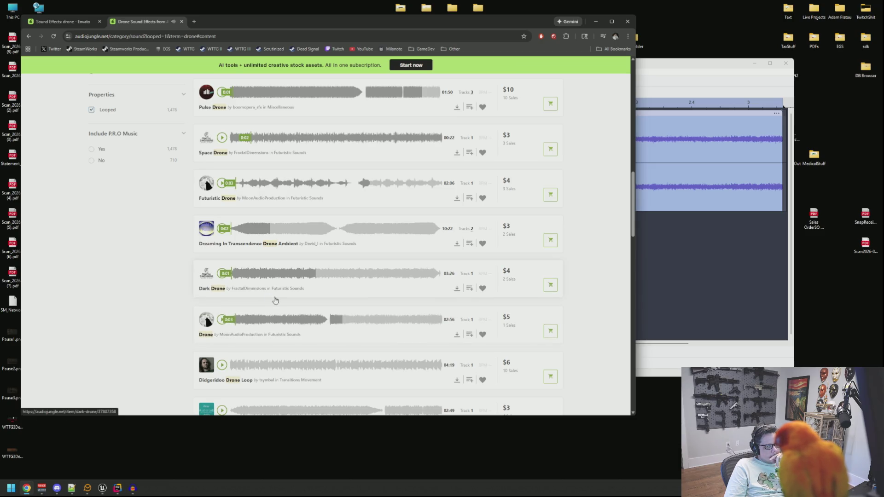
pyautogui.scroll(9, 278, 300)
pyautogui.scroll(3, 277, 300)
pyautogui.scroll(-2, 277, 299)
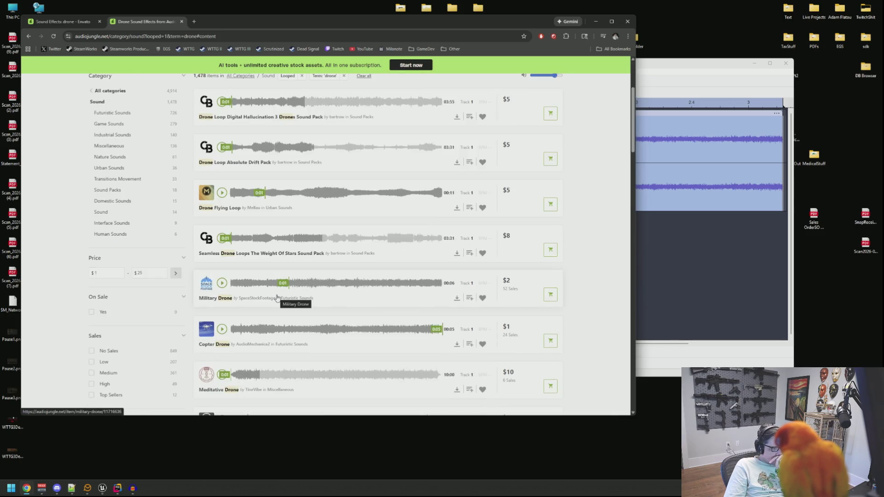
pyautogui.click(222, 329)
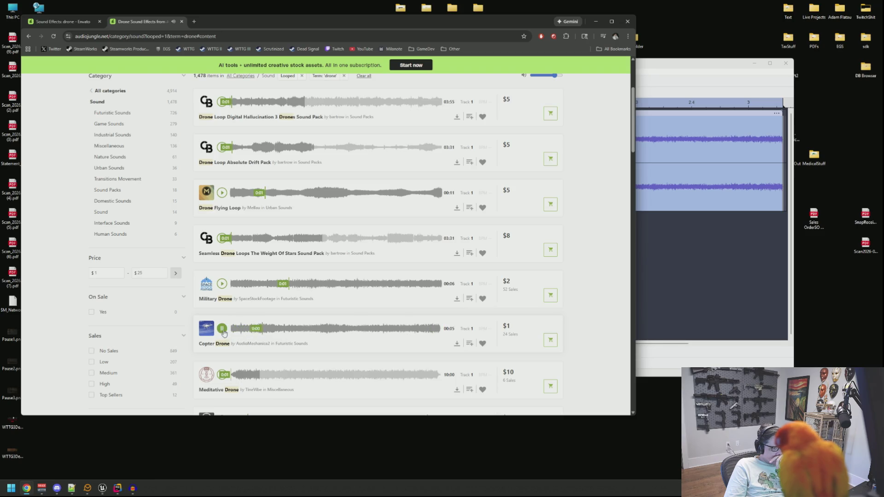
pyautogui.click(222, 329)
pyautogui.scroll(-2, 276, 299)
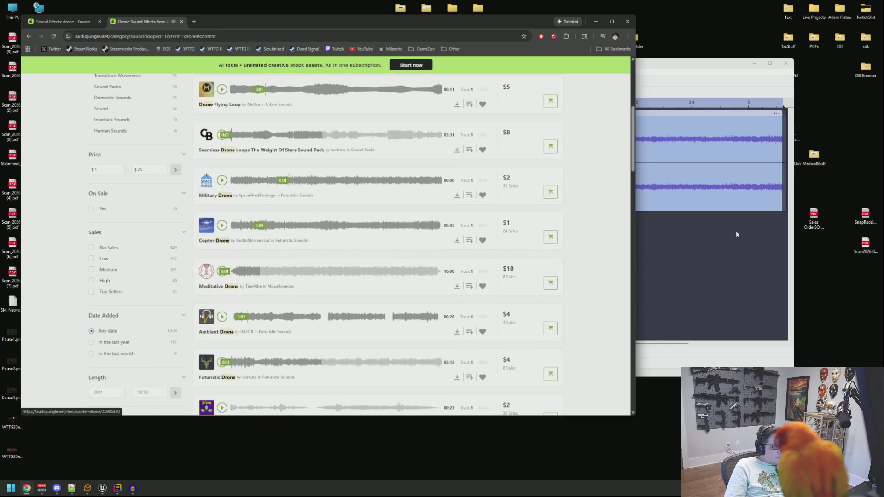
# Play the SFX_Drone recording in Audacity to compare it with the previews
pyautogui.click(736, 234)
pyautogui.press('space')
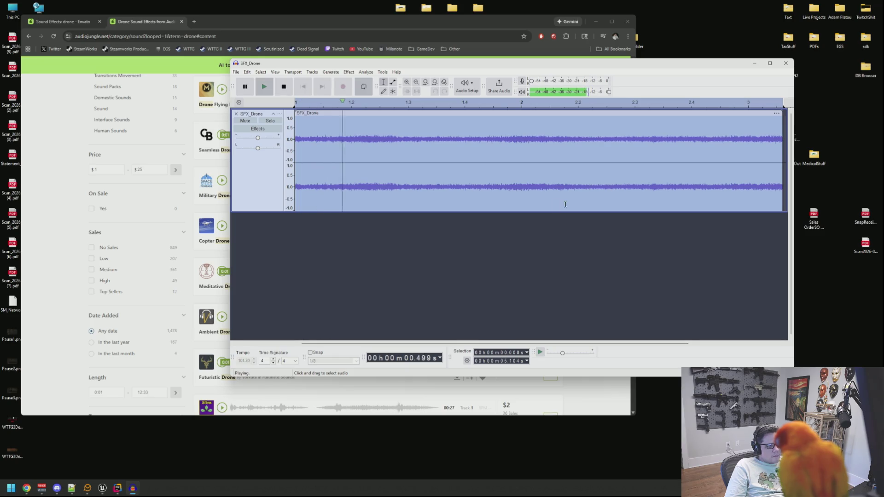
pyautogui.press('space')
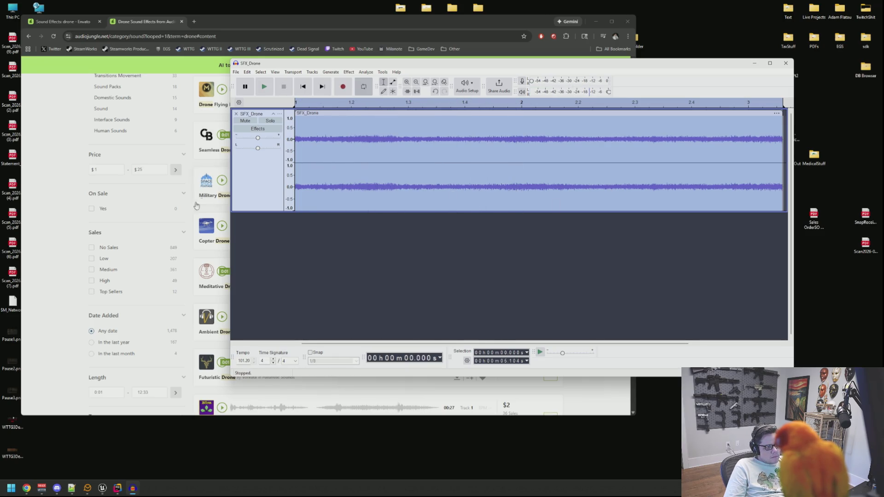
pyautogui.click(189, 227)
pyautogui.scroll(3, 188, 227)
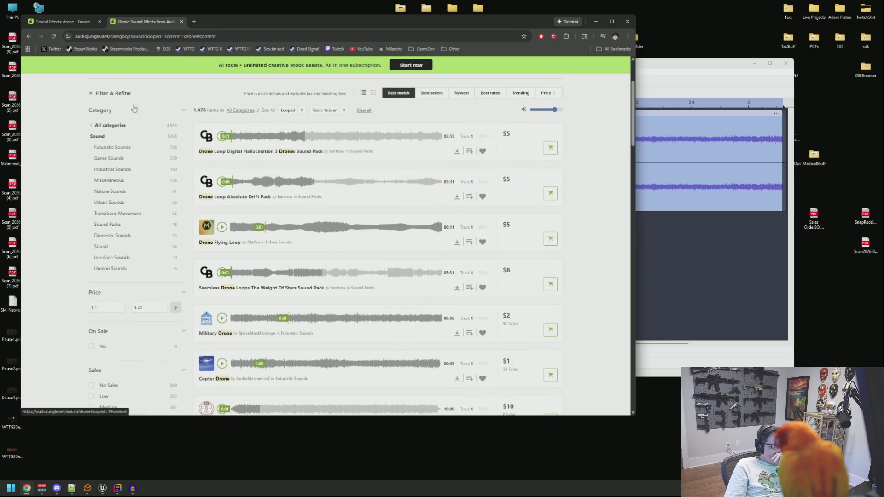
pyautogui.click(84, 22)
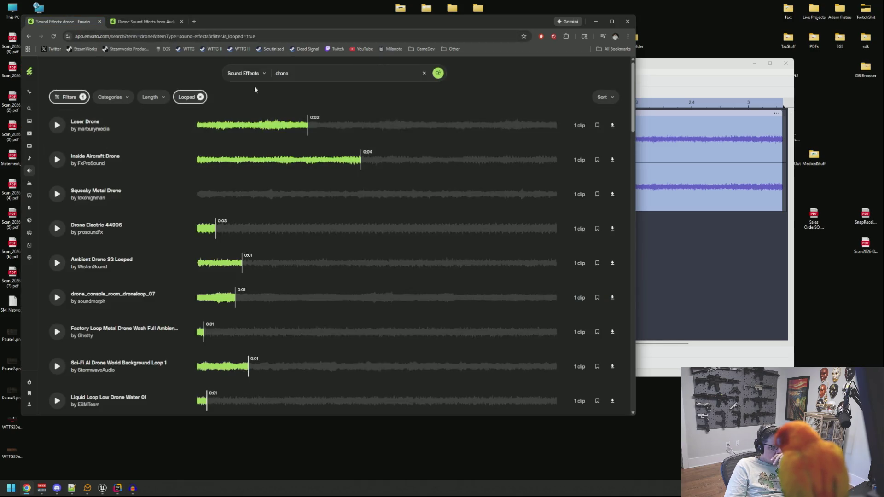
# Remove the Looped filter and audition Drone Flying By and Drone Flying & Passing By
pyautogui.click(200, 97)
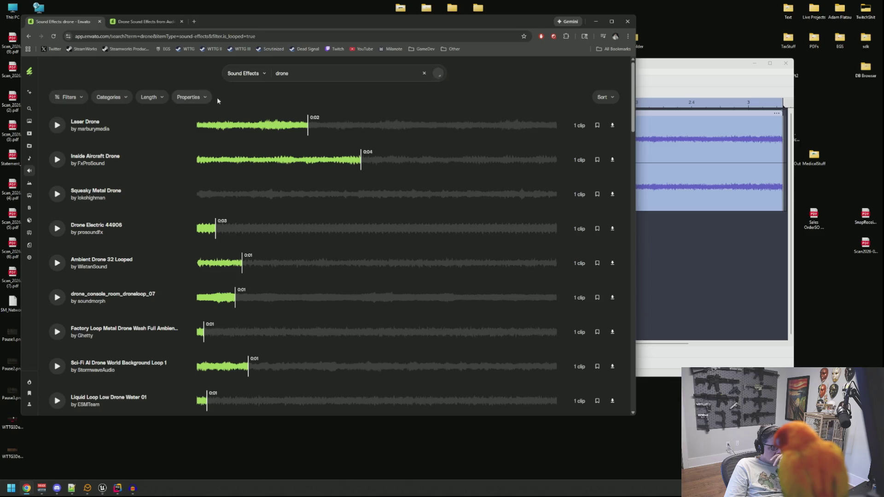
pyautogui.click(57, 125)
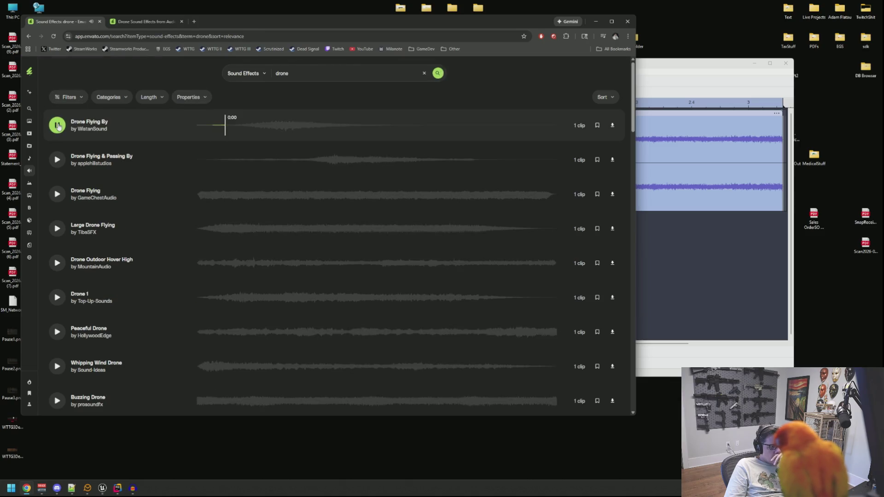
pyautogui.click(318, 161)
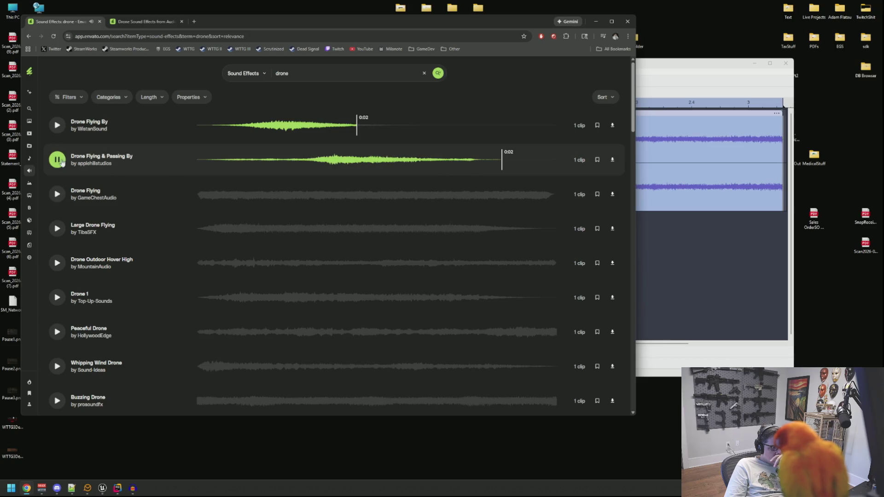
pyautogui.click(161, 22)
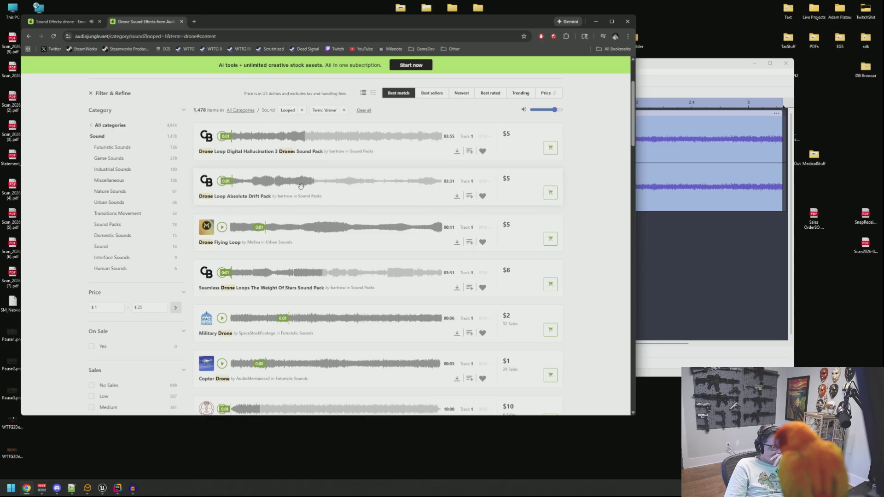
# Audition Underground Ambient Drones, Didgeridoo Drone Loop and Creepy Drone
pyautogui.scroll(-2, 255, 249)
pyautogui.scroll(-4, 255, 249)
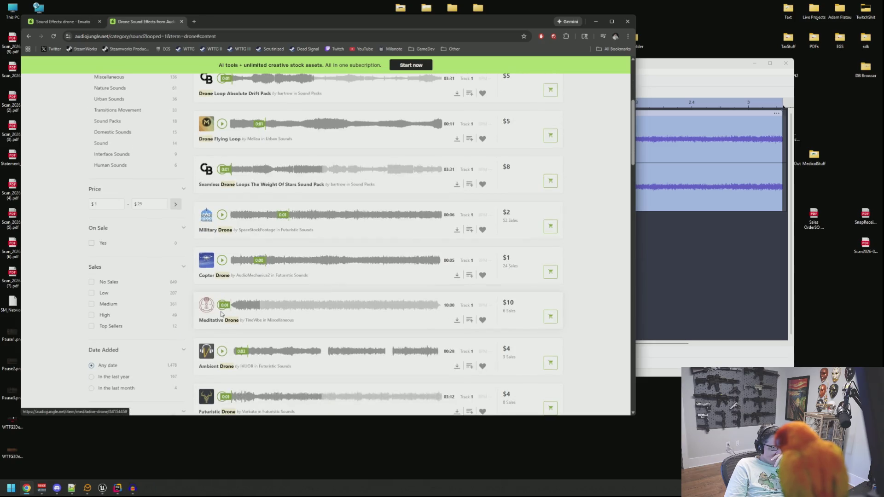
pyautogui.click(222, 269)
pyautogui.click(222, 316)
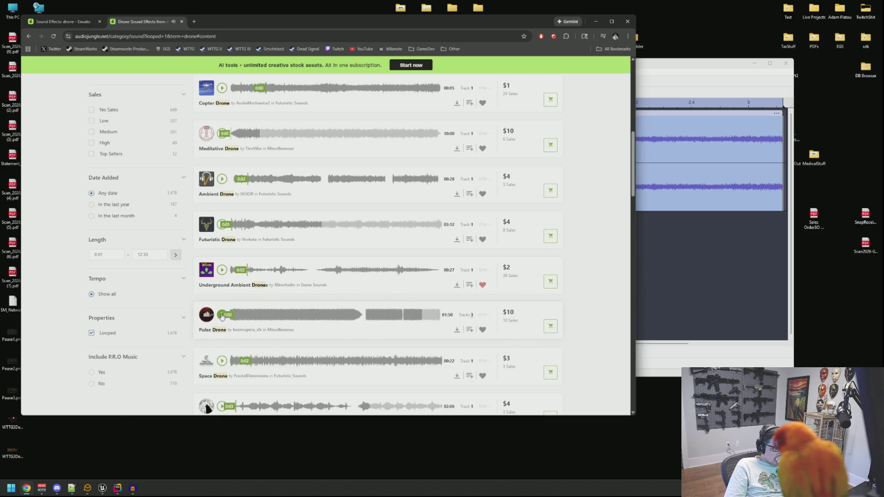
pyautogui.scroll(-8, 229, 269)
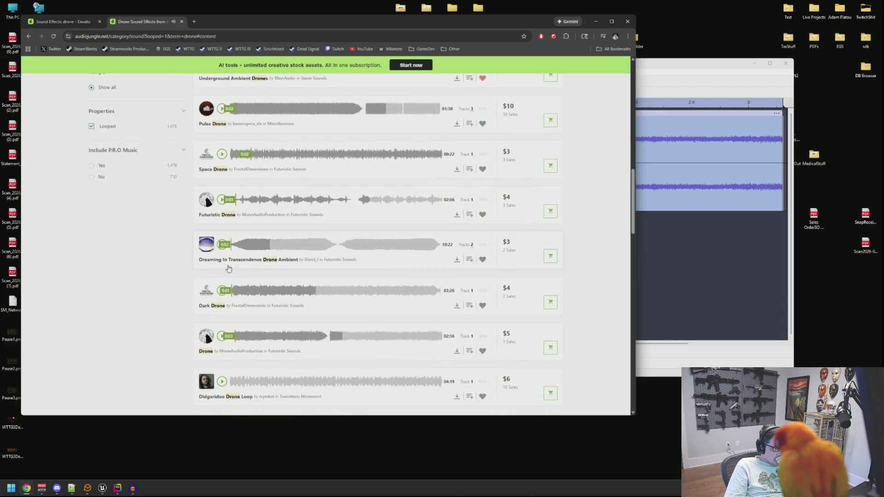
pyautogui.click(222, 243)
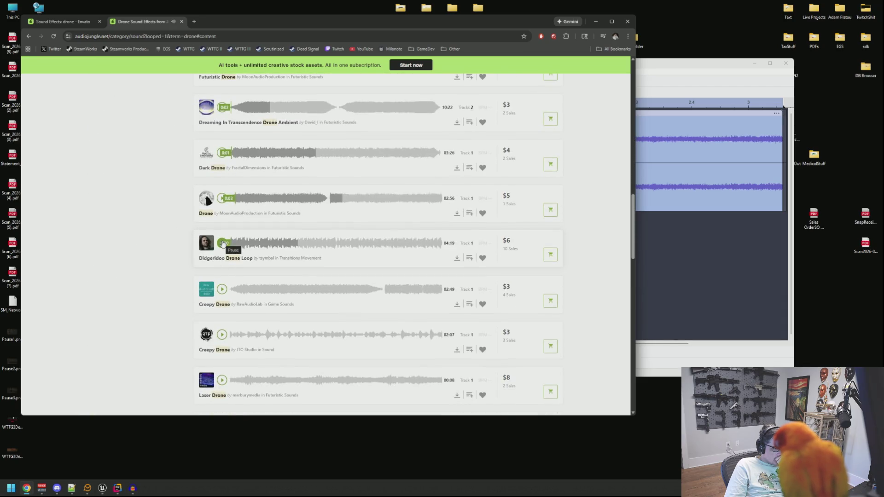
pyautogui.click(223, 290)
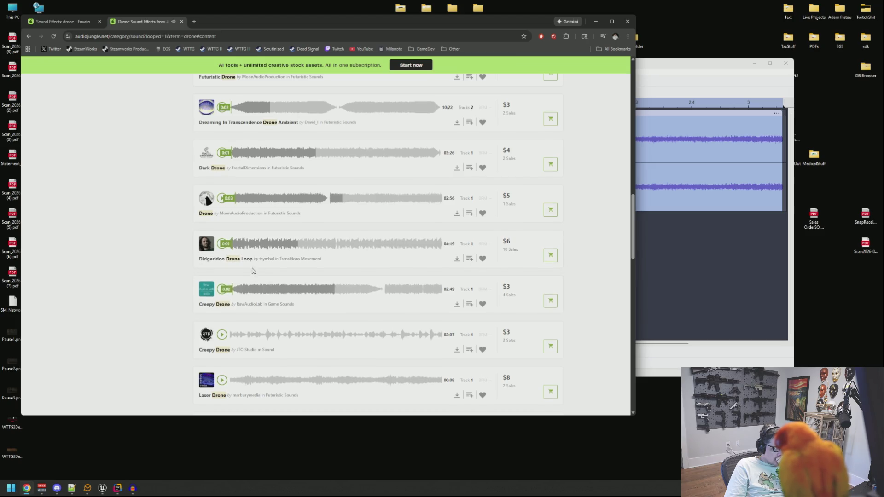
# Audition Laser Drone, Deep Drone and Drone of War, then go to results page 2
pyautogui.scroll(-2, 230, 300)
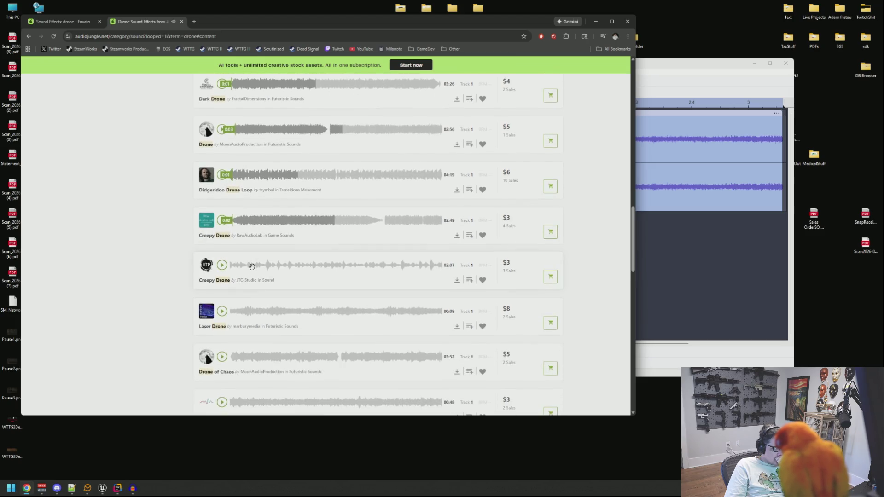
pyautogui.click(223, 312)
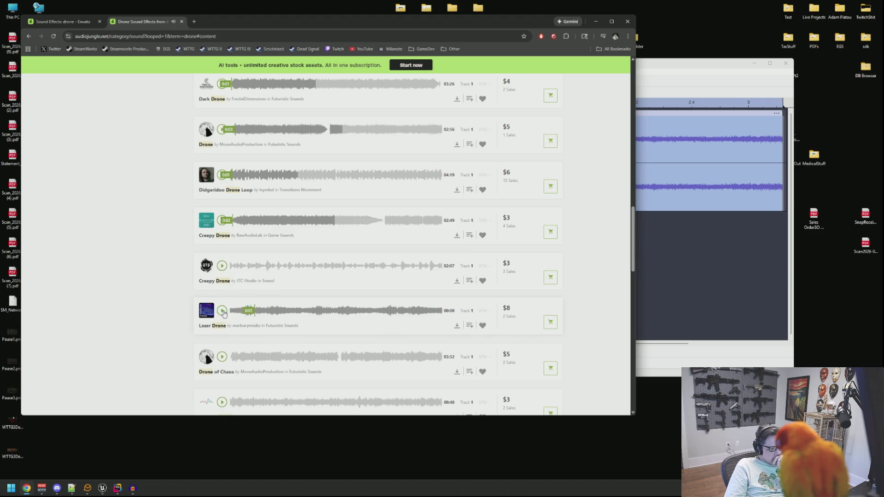
pyautogui.scroll(-5, 230, 299)
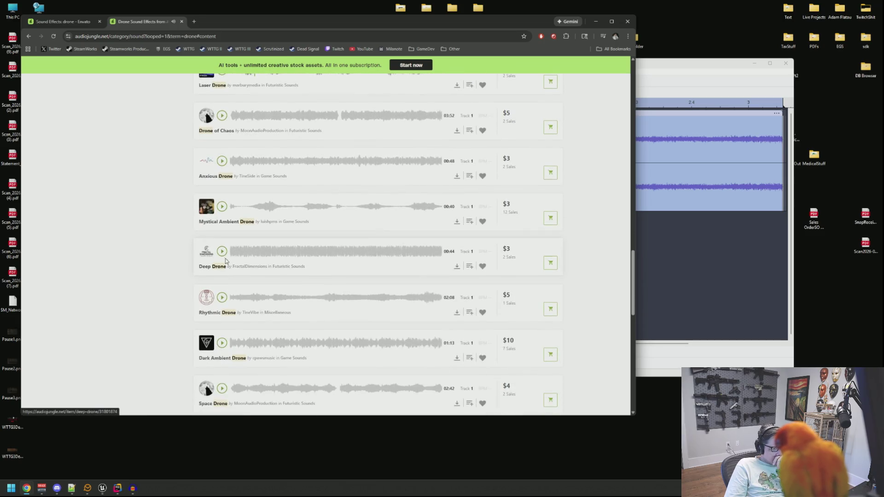
pyautogui.click(223, 254)
pyautogui.scroll(-3, 231, 255)
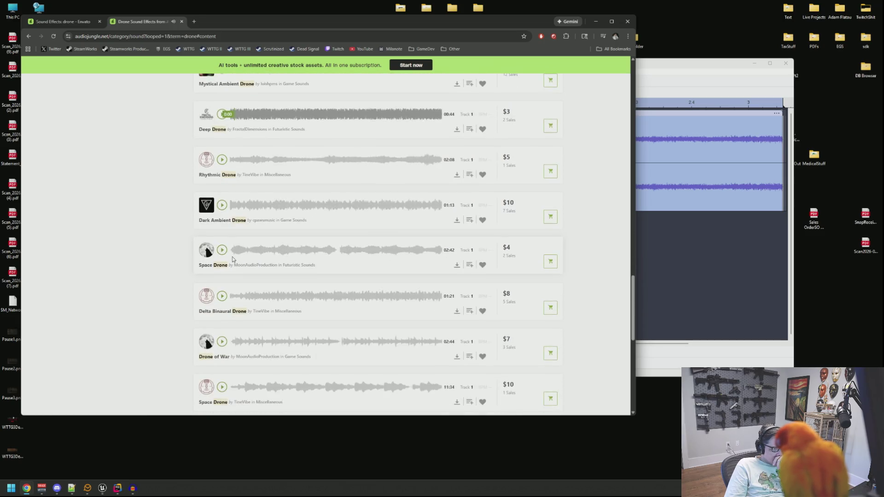
pyautogui.scroll(-2, 233, 259)
pyautogui.scroll(-1, 233, 259)
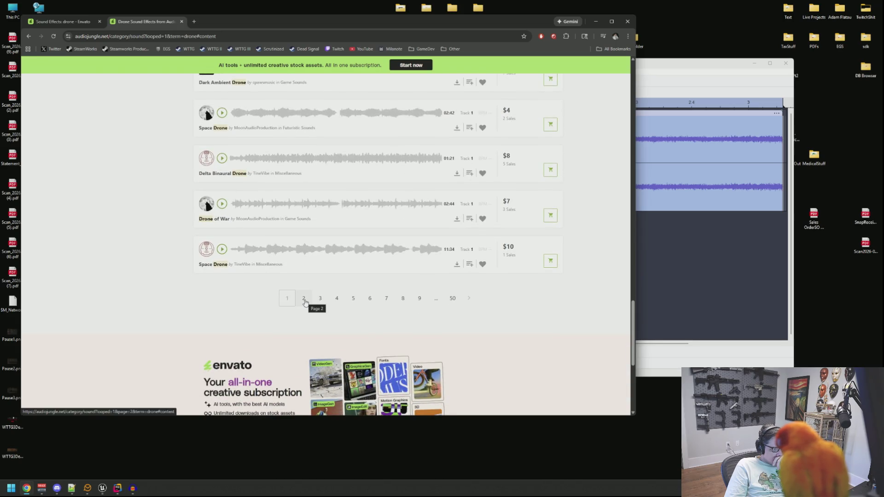
pyautogui.click(223, 203)
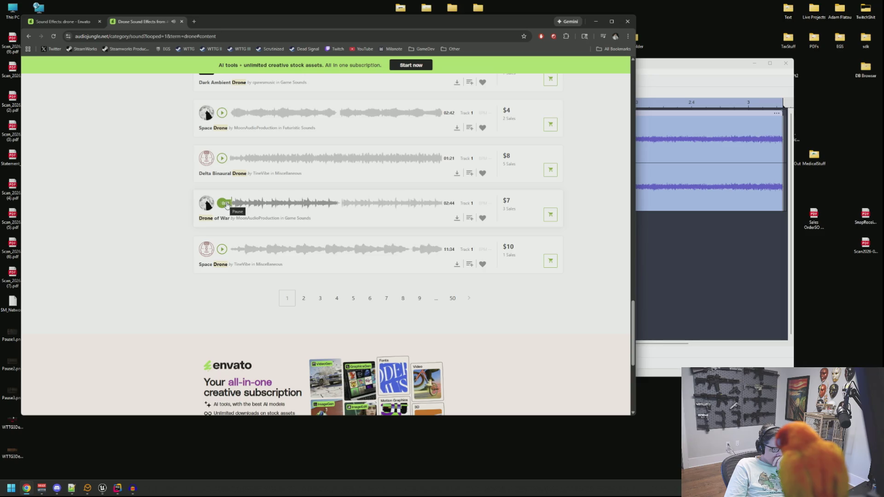
pyautogui.click(304, 299)
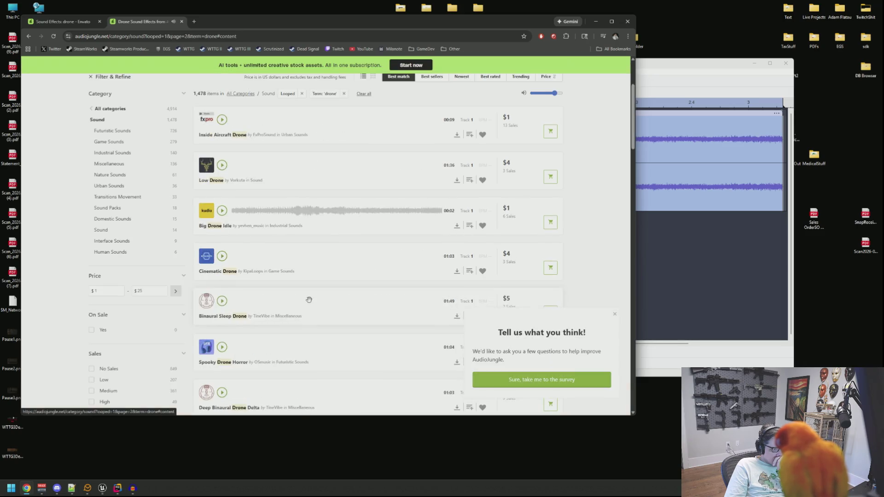
# Audition Inside Aircraft Drone, Low Drone, Big Drone Idle, Cinematic, Binaural Sleep, Spooky Horror and Deep Binaural Delta
pyautogui.click(224, 120)
pyautogui.click(223, 165)
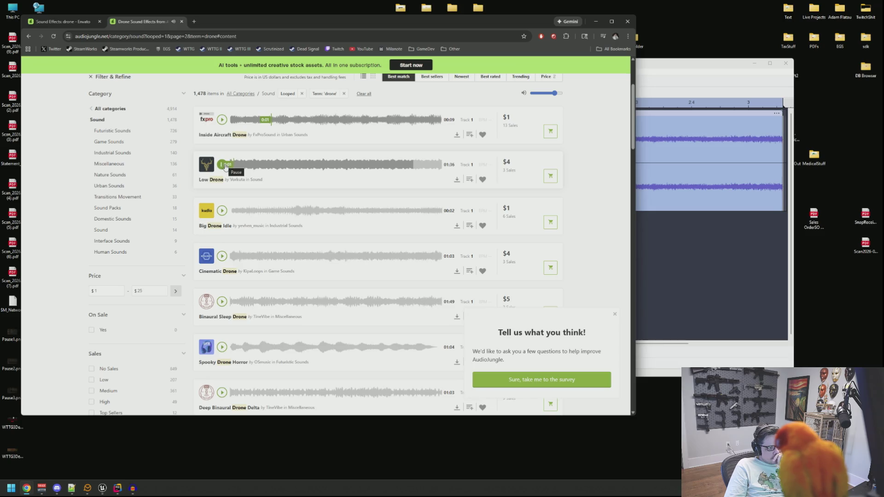
pyautogui.click(223, 211)
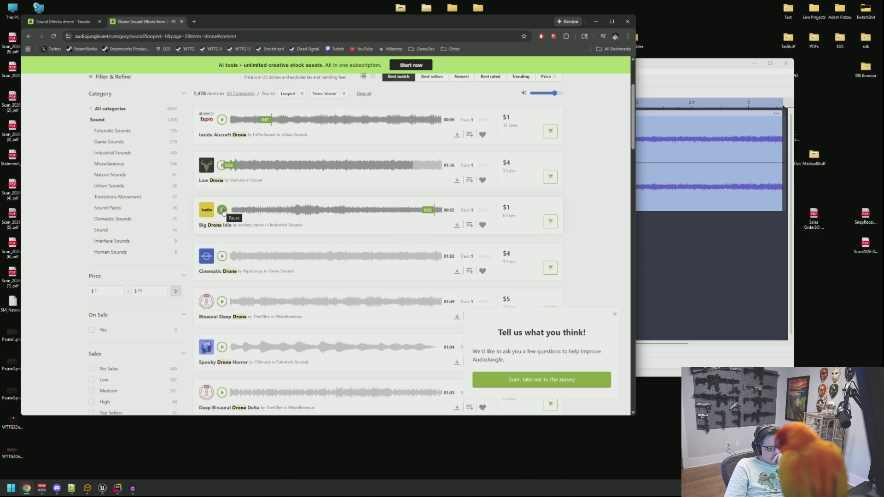
pyautogui.click(222, 256)
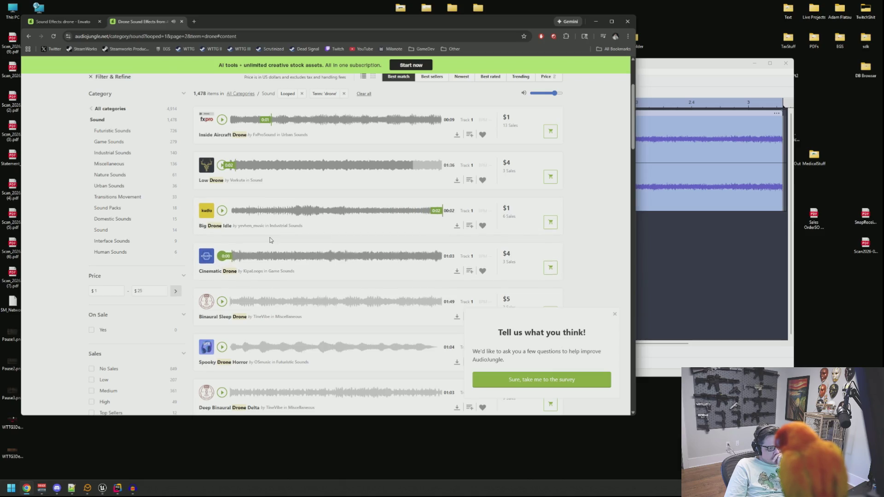
pyautogui.scroll(-2, 252, 219)
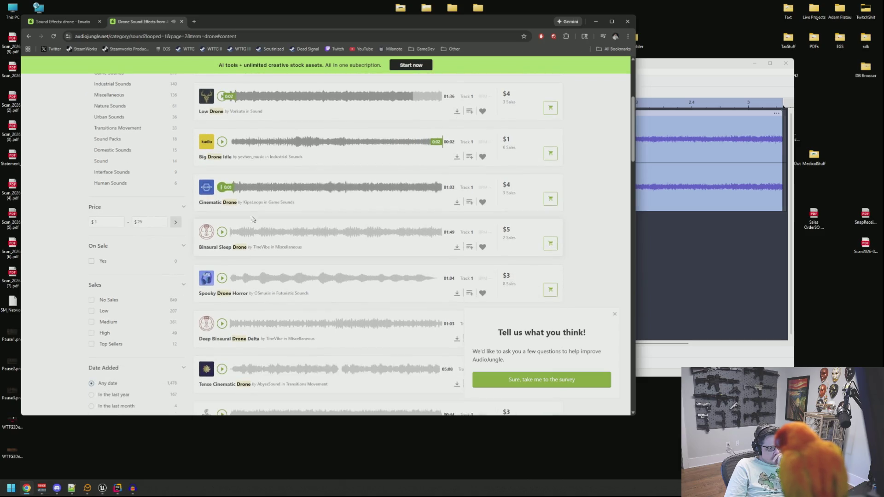
pyautogui.click(222, 188)
pyautogui.click(223, 277)
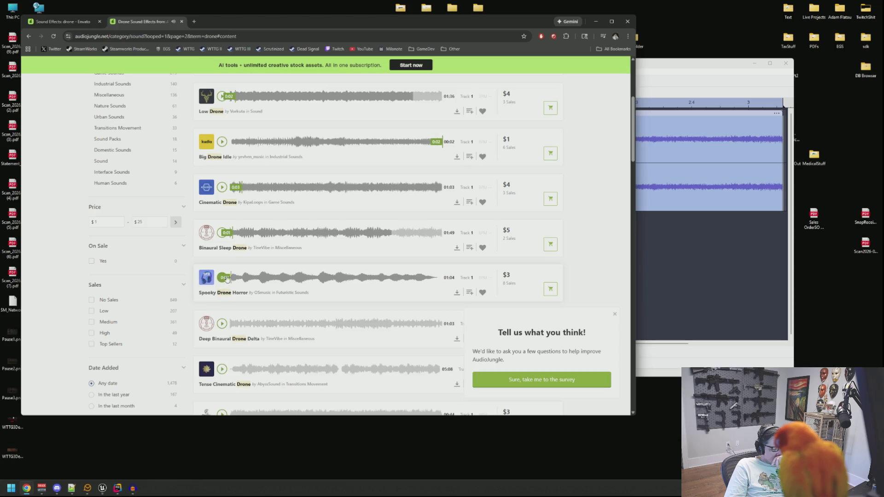
pyautogui.scroll(-2, 227, 279)
pyautogui.click(224, 254)
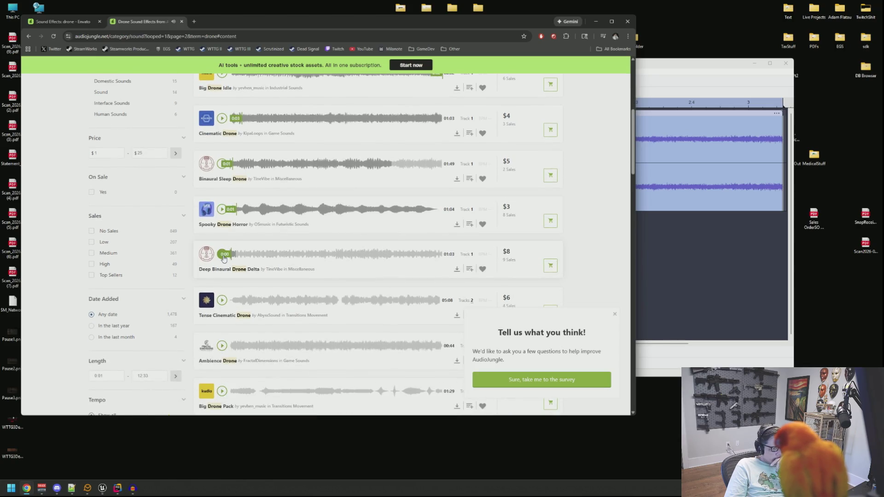
# Audition Ambience Drone and Big Drone Pack, skipping through its preview, then open Big Drone Pack's page
pyautogui.scroll(-3, 226, 258)
pyautogui.click(224, 243)
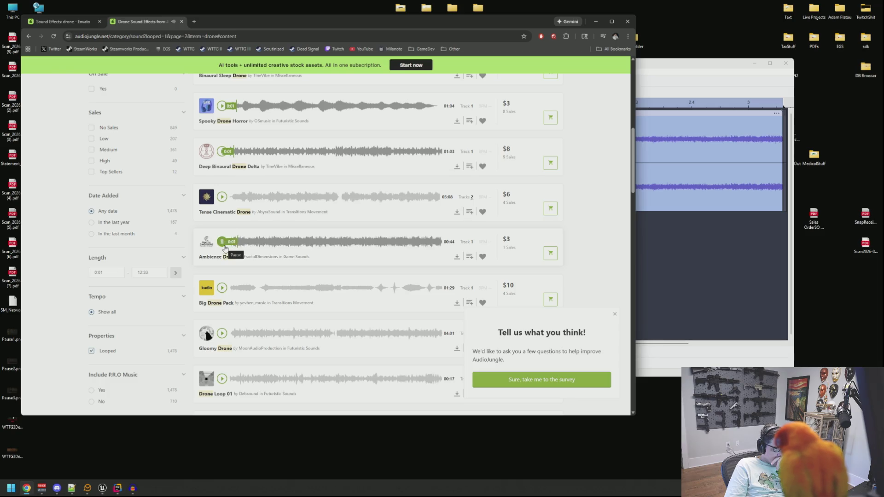
pyautogui.scroll(-2, 225, 246)
pyautogui.click(223, 218)
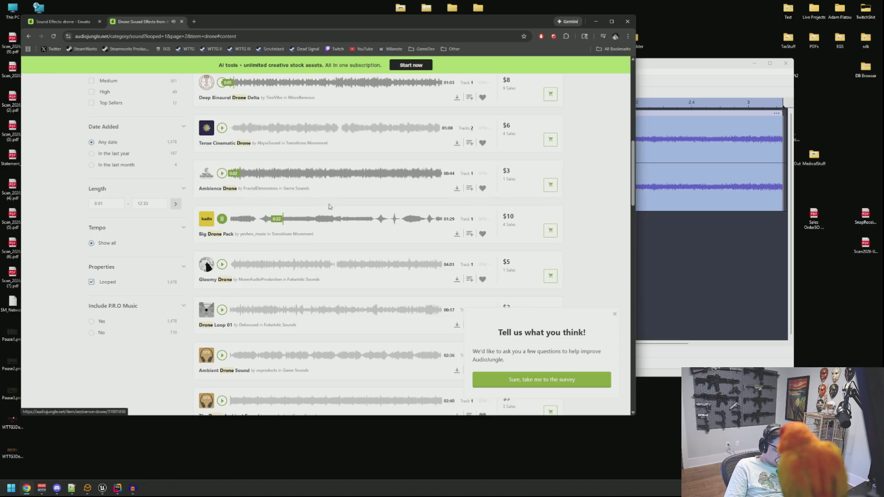
pyautogui.click(308, 219)
pyautogui.click(361, 219)
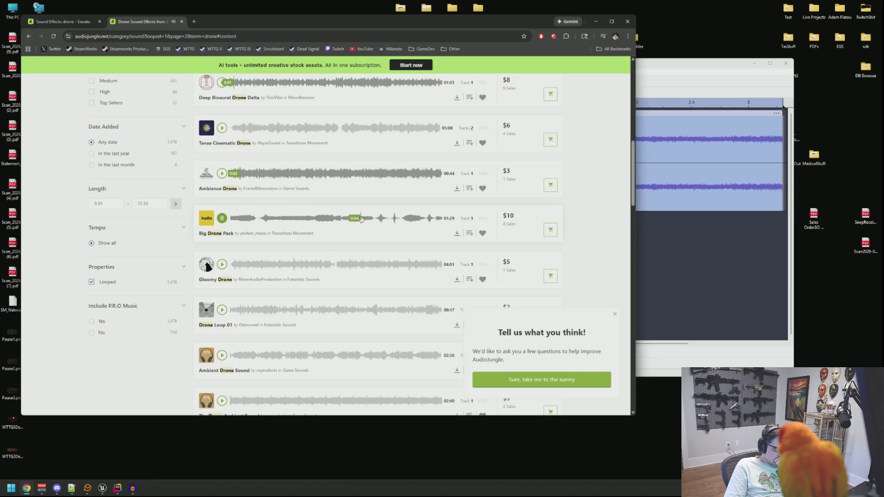
pyautogui.click(376, 219)
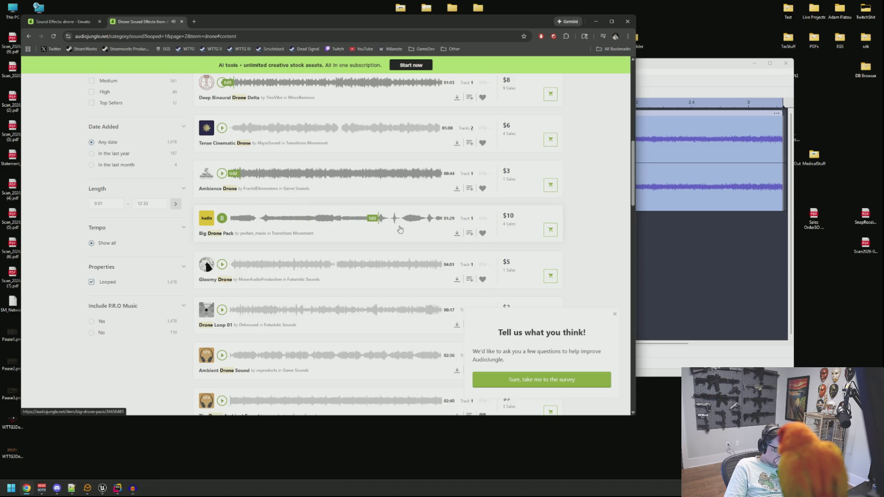
pyautogui.click(391, 219)
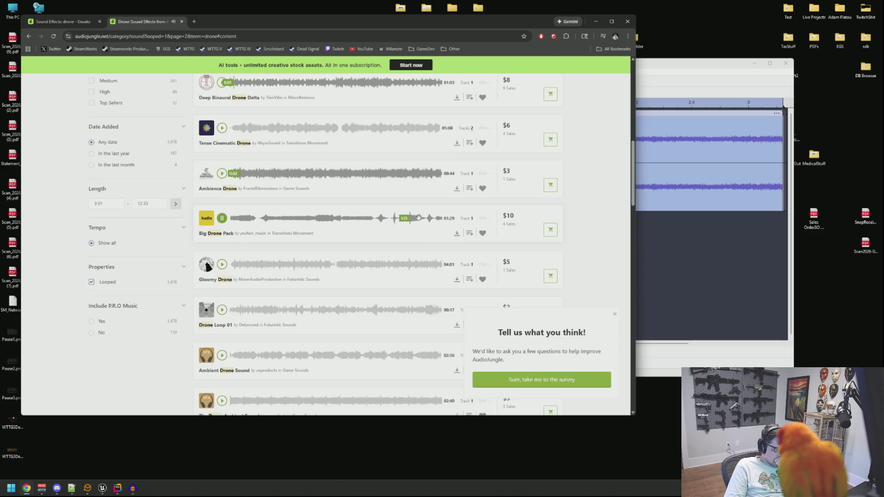
pyautogui.click(222, 233)
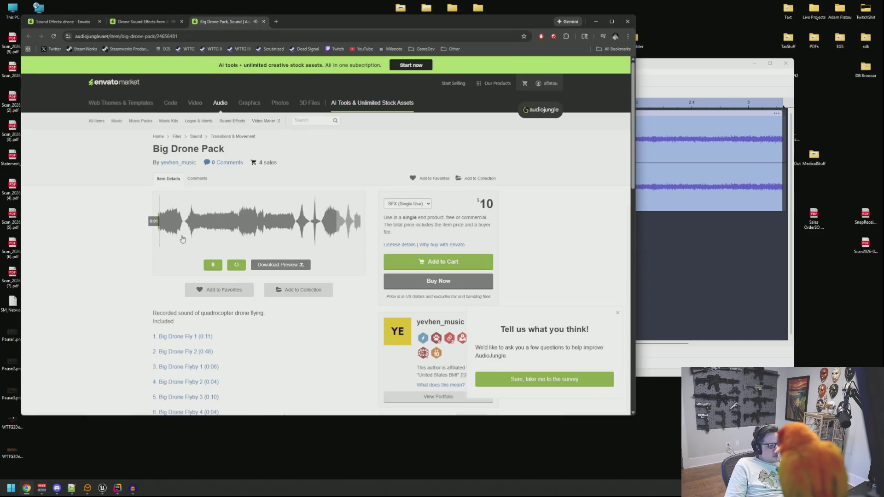
# Look over the Big Drone Idle item page, then close its tab
pyautogui.scroll(-1, 248, 256)
pyautogui.scroll(-1, 248, 256)
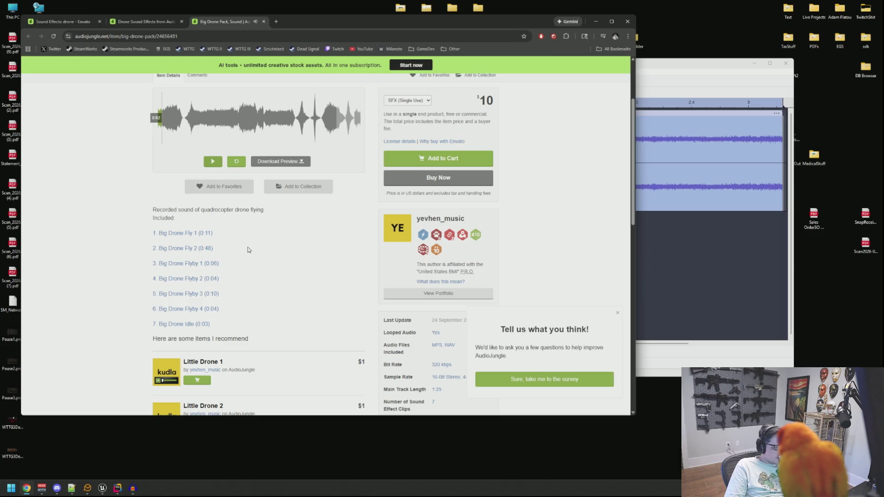
pyautogui.click(188, 325)
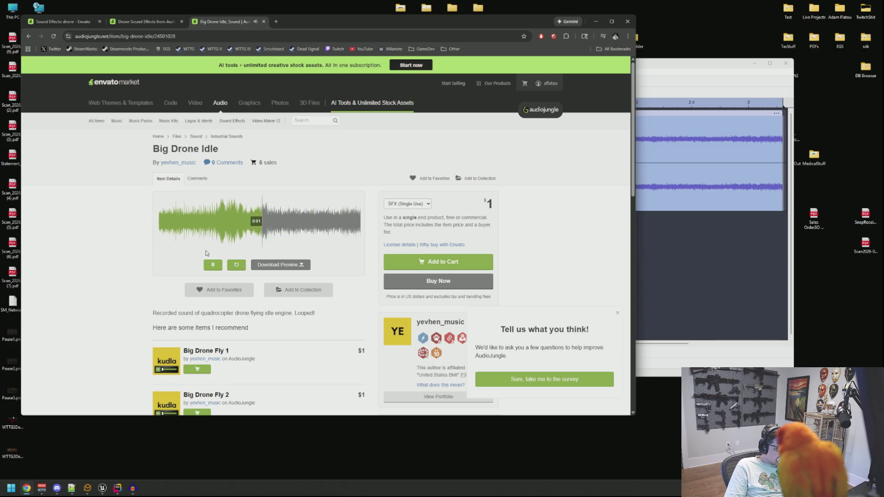
pyautogui.scroll(-4, 206, 252)
pyautogui.scroll(2, 206, 253)
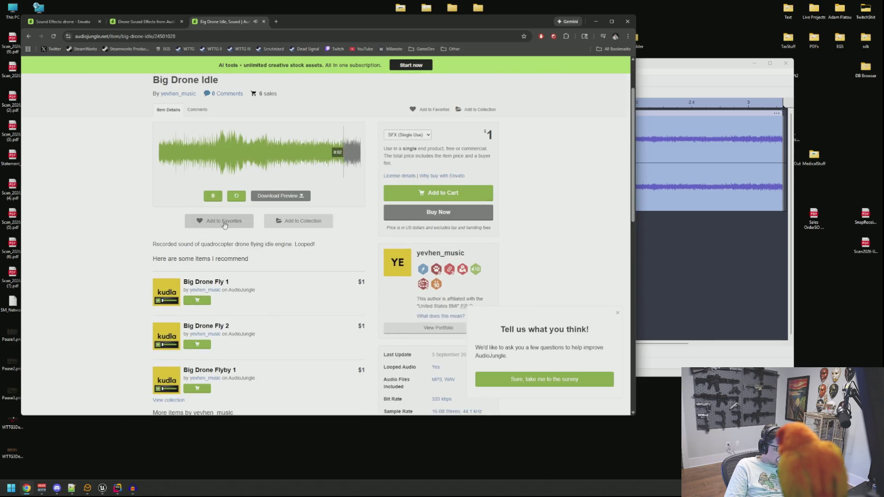
pyautogui.middleClick(232, 20)
# Play Gloomy Drone, check the Drone Loop 01 page, and go back to results
pyautogui.scroll(-2, 249, 192)
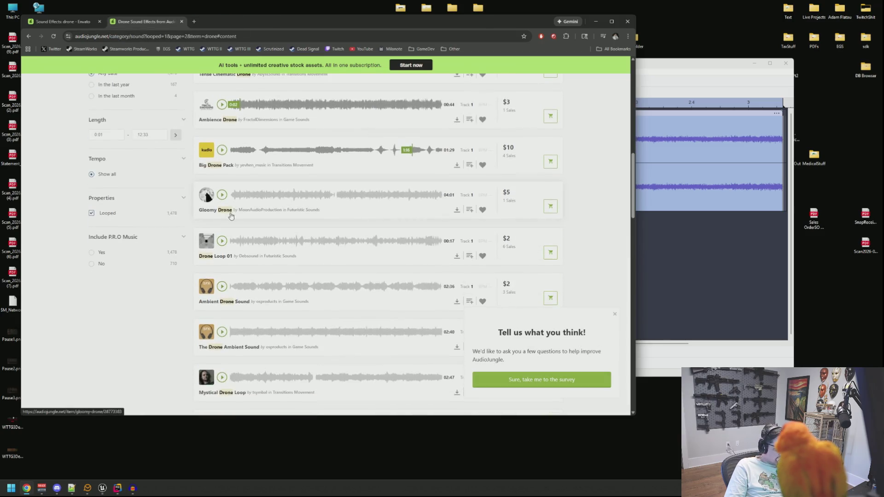
pyautogui.click(224, 197)
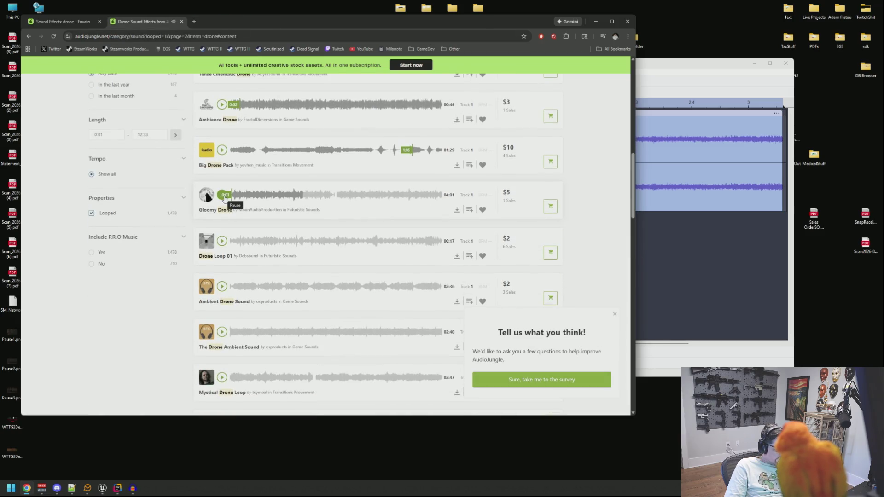
pyautogui.click(215, 256)
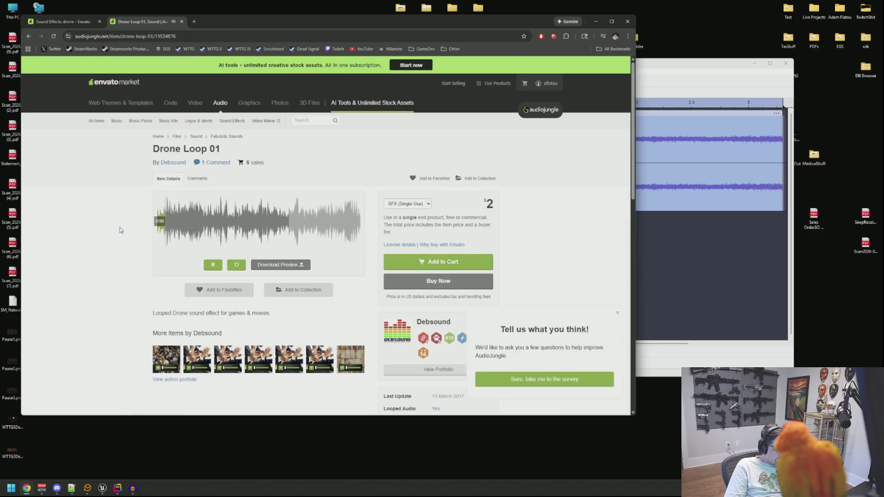
pyautogui.hotkey('alt', 'Left')
pyautogui.scroll(-3, 234, 192)
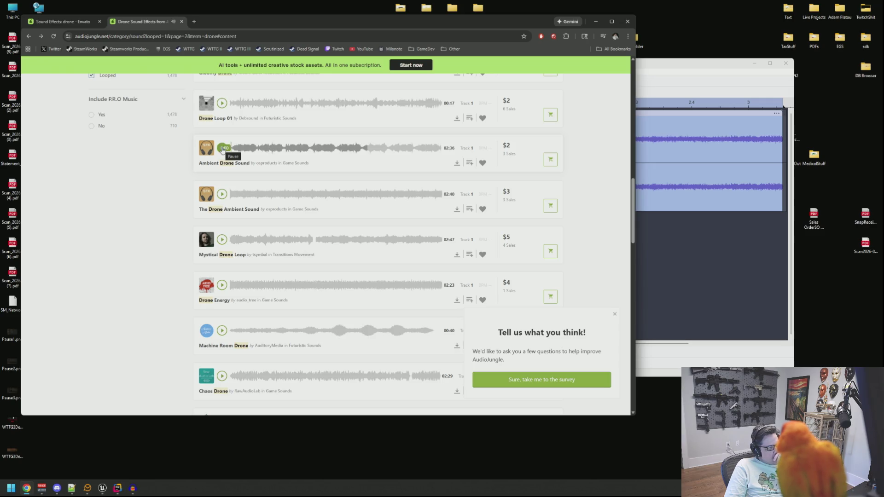
# Dismiss the feedback survey and audition Drone Energy, Chaos Drone, Voltage Drone and Ambient Dark Drone
pyautogui.scroll(-2, 225, 153)
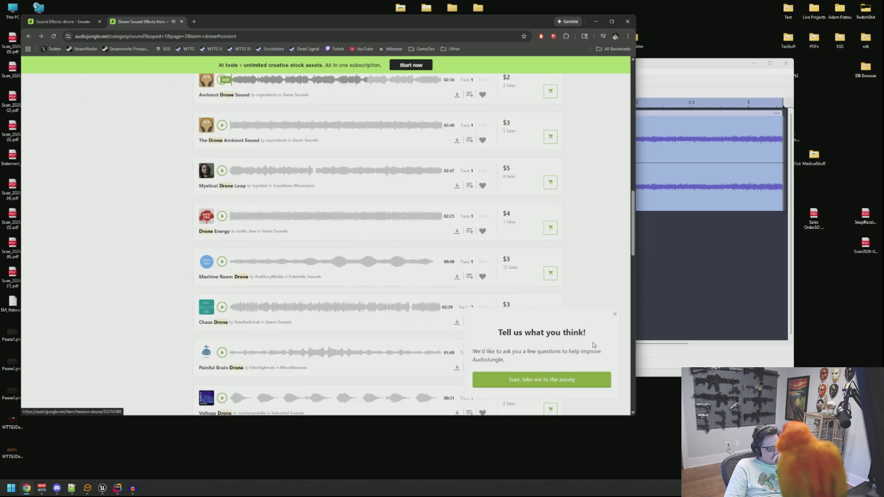
pyautogui.click(615, 314)
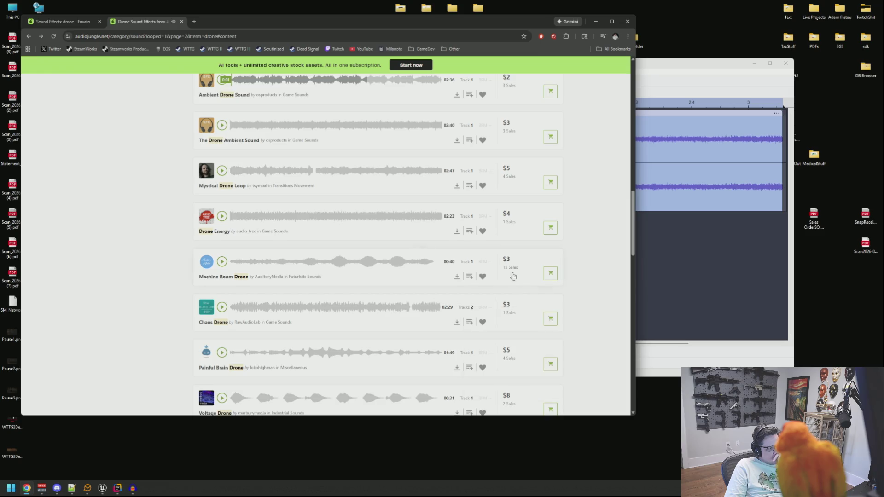
pyautogui.click(223, 216)
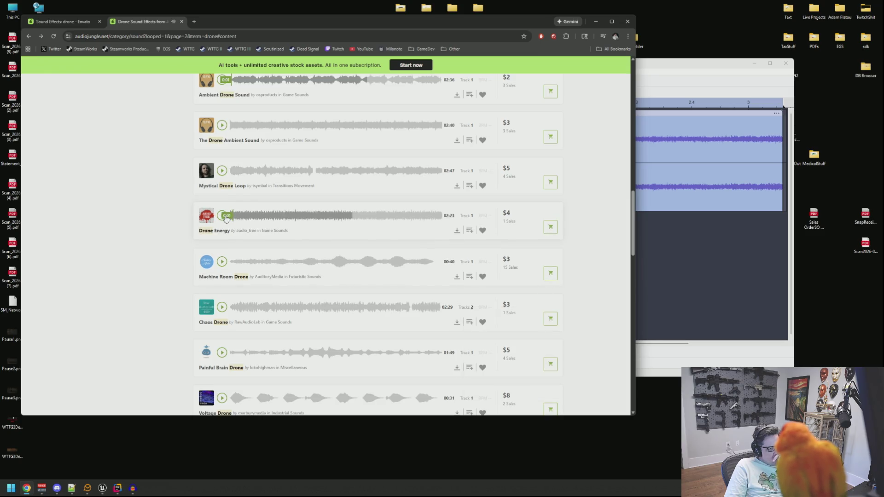
pyautogui.scroll(-2, 225, 218)
pyautogui.click(223, 238)
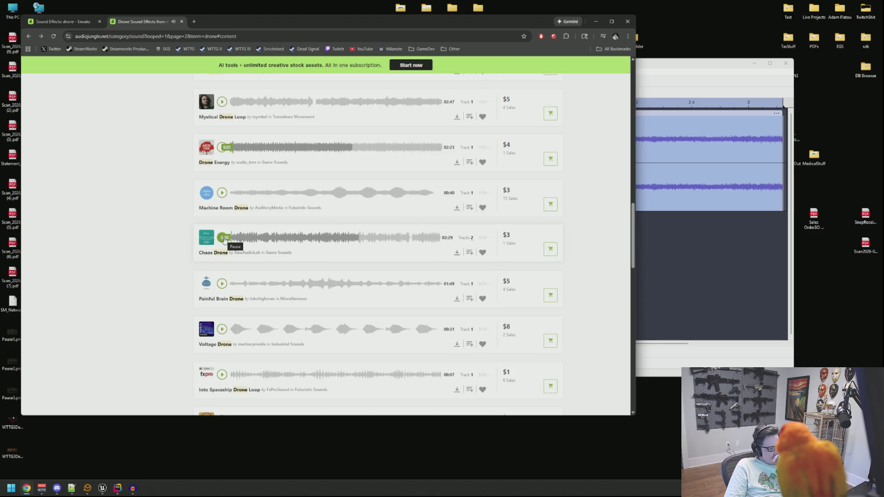
pyautogui.scroll(-2, 224, 240)
pyautogui.click(223, 225)
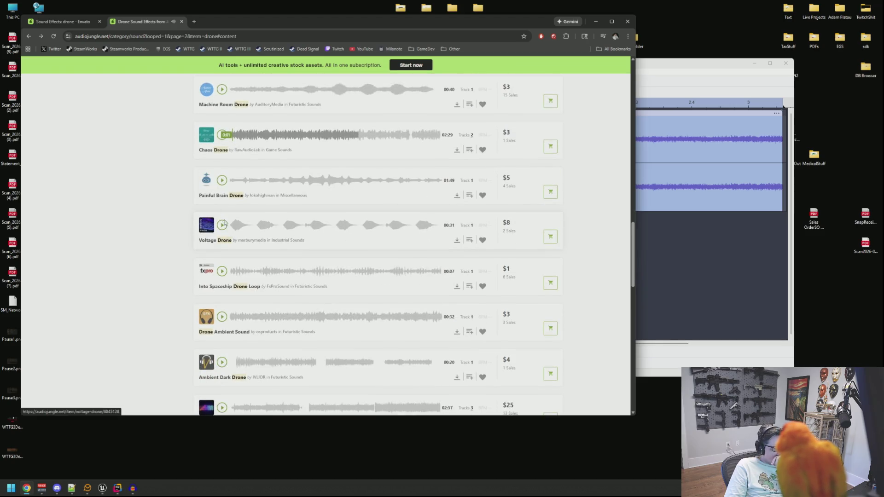
pyautogui.scroll(-4, 224, 225)
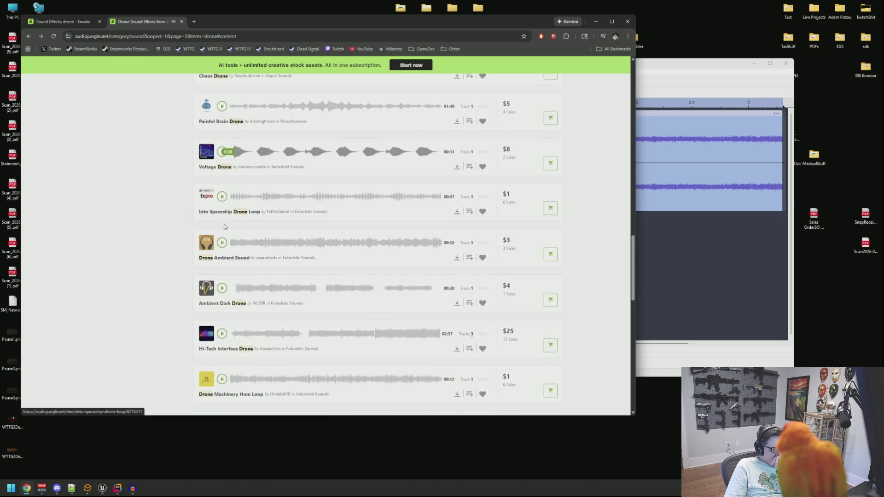
pyautogui.click(222, 189)
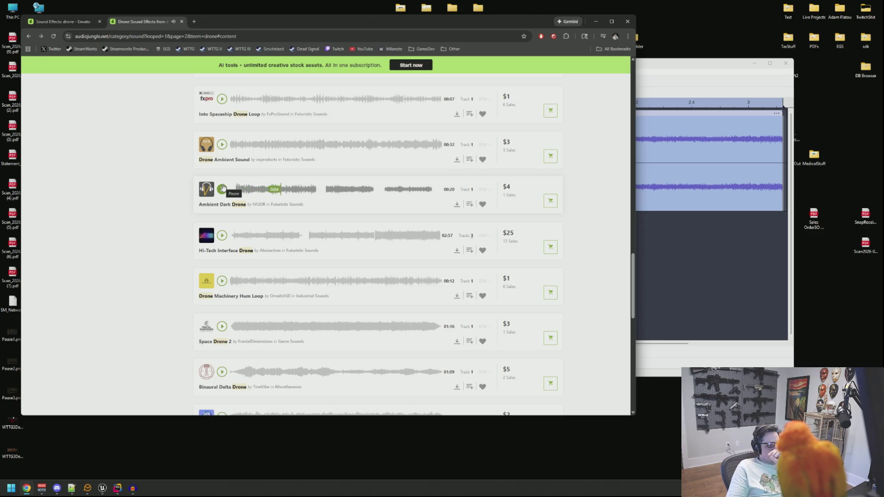
# Audition Hi-Tech Interface Drone, Drone Machinery Hum Loop, Space Drone 2 and Bass Drone Sound
pyautogui.click(222, 236)
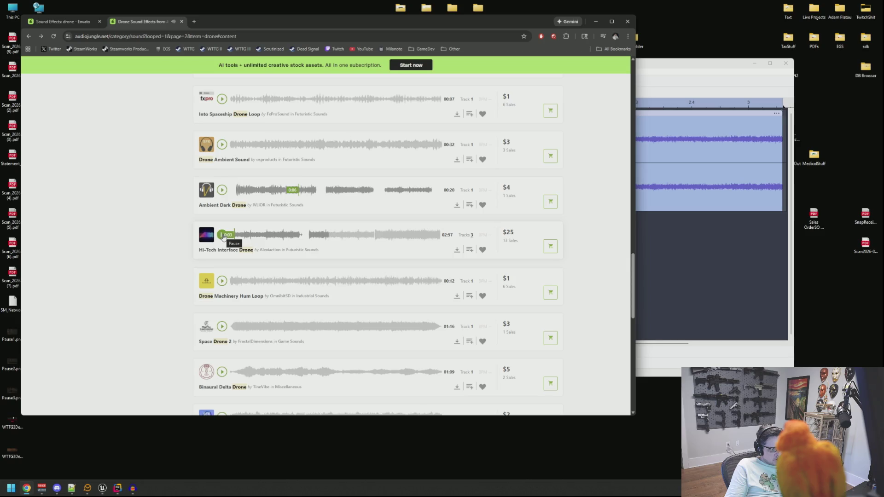
pyautogui.click(222, 281)
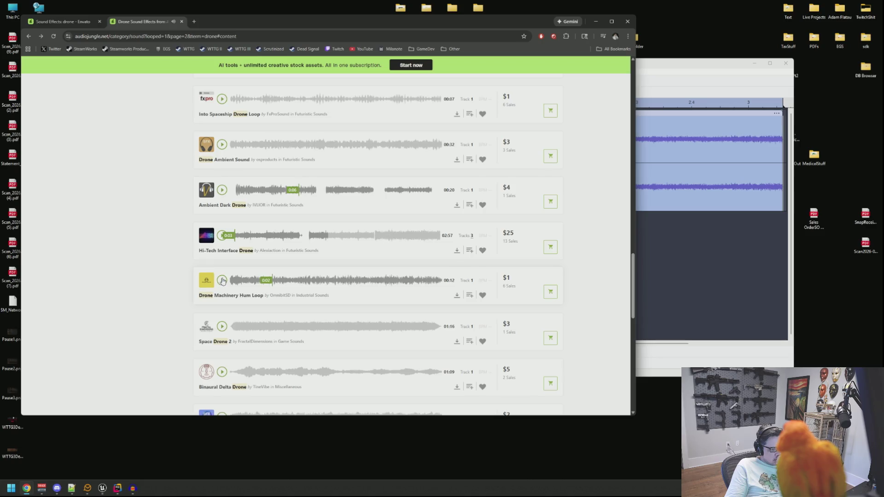
pyautogui.scroll(-2, 223, 277)
pyautogui.click(222, 258)
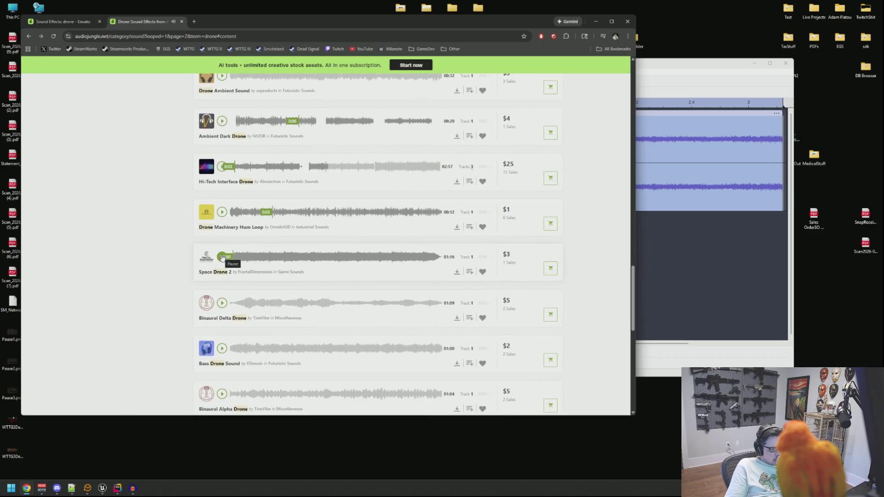
pyautogui.scroll(-2, 223, 295)
pyautogui.click(222, 280)
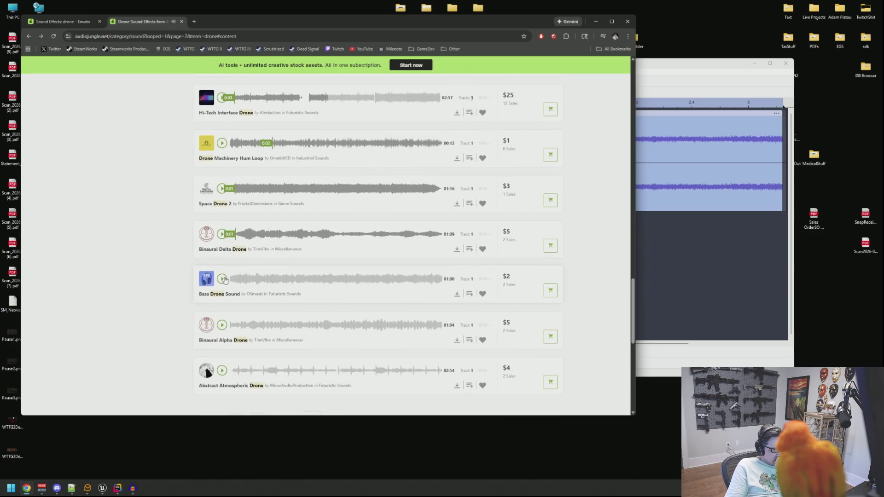
pyautogui.scroll(-2, 226, 224)
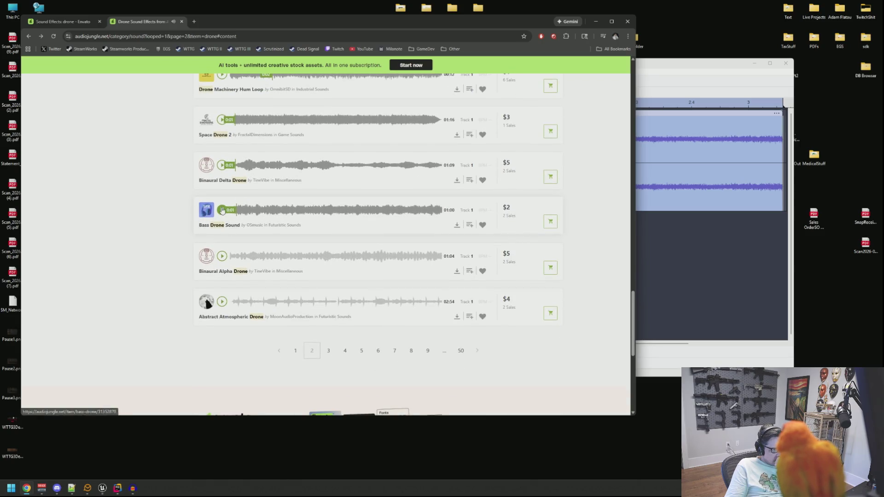
pyautogui.click(222, 210)
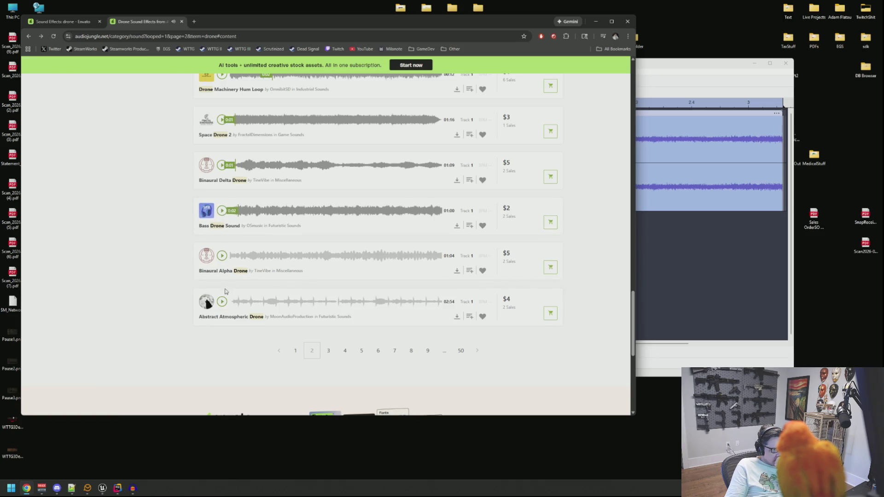
pyautogui.click(329, 351)
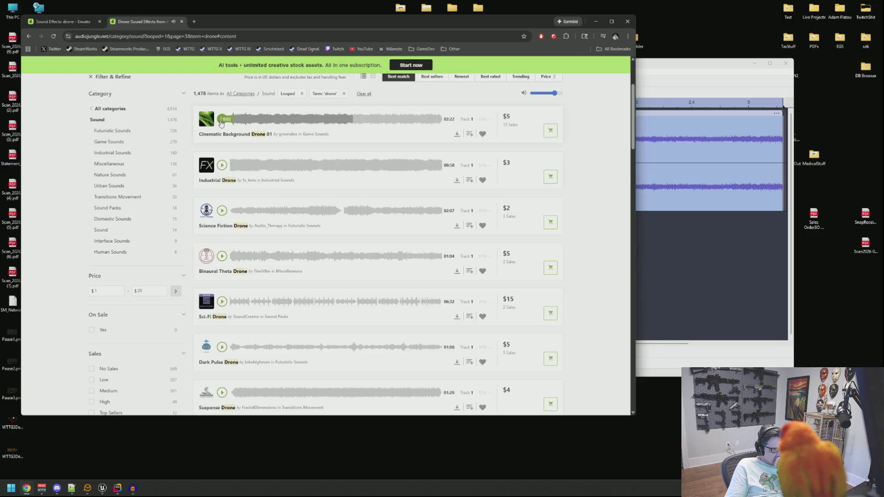
# Audition Industrial Drone, Binaural Theta Drone, Dark Pulse Drone, Suspense Drone and Alpha Binaural Drone
pyautogui.click(222, 166)
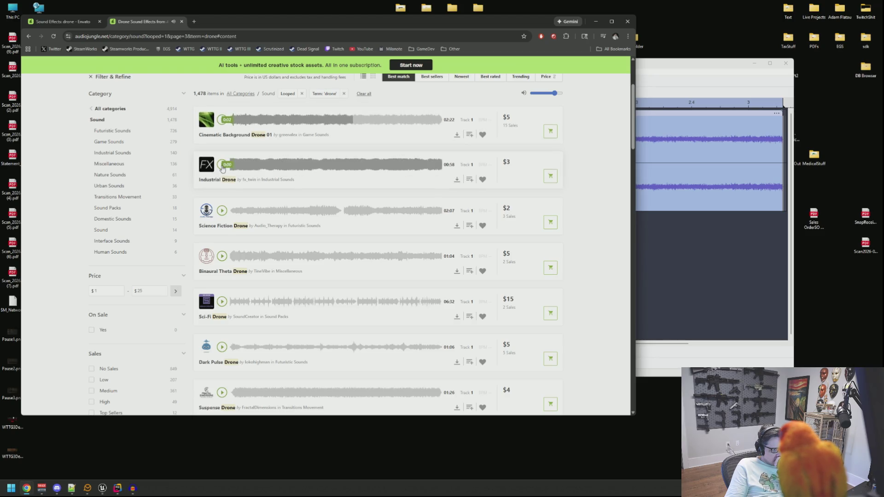
pyautogui.click(222, 256)
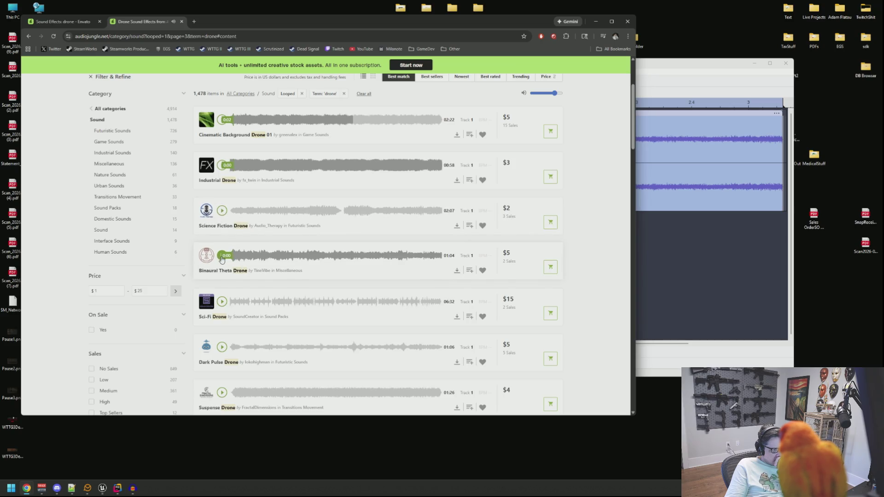
pyautogui.scroll(-2, 222, 259)
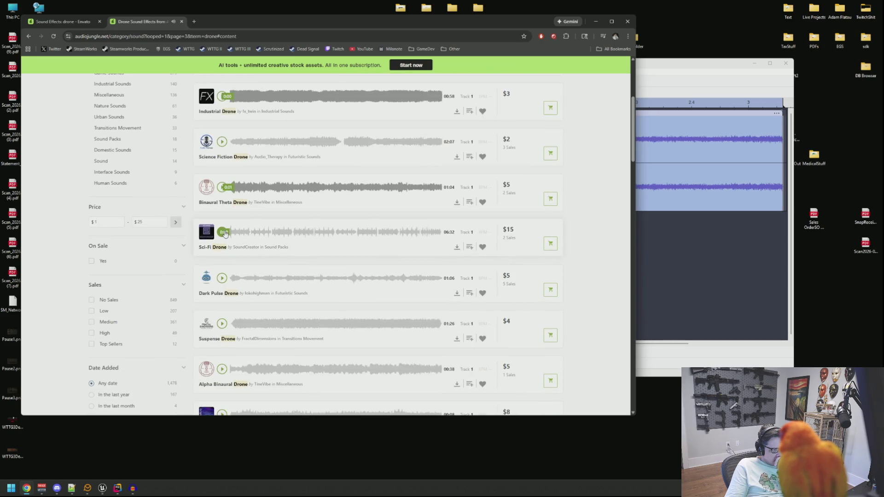
pyautogui.click(222, 274)
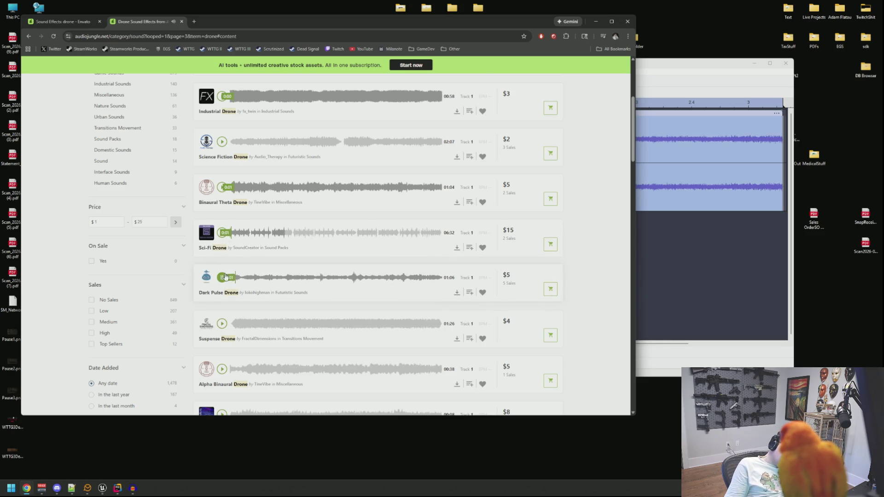
pyautogui.scroll(-2, 221, 279)
pyautogui.click(225, 258)
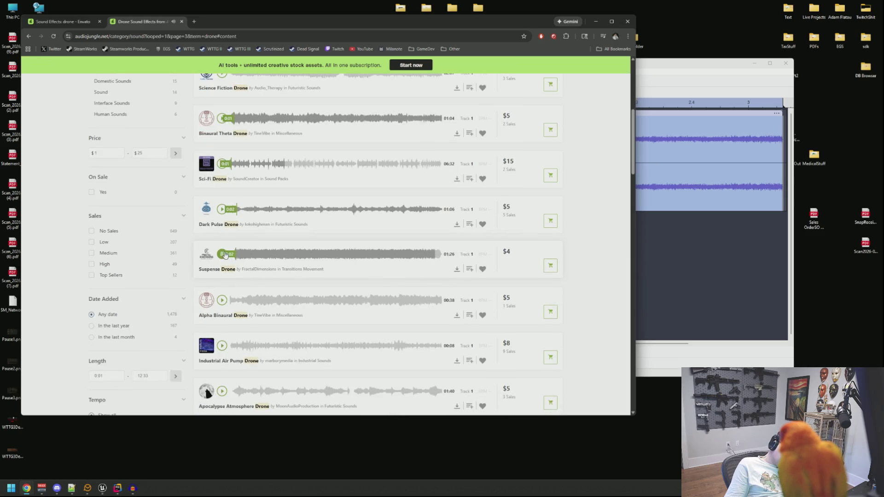
pyautogui.scroll(-2, 226, 255)
pyautogui.click(223, 232)
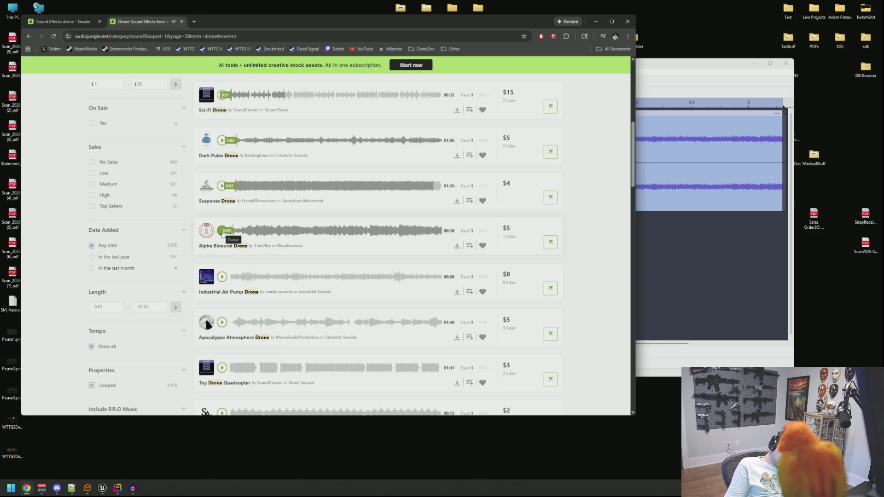
# Audition Toy Drone Quadcopter, Sinister, Drone Ambience and Little Drone Idle 1, opening Little Drone Idle 1's page
pyautogui.scroll(-3, 227, 239)
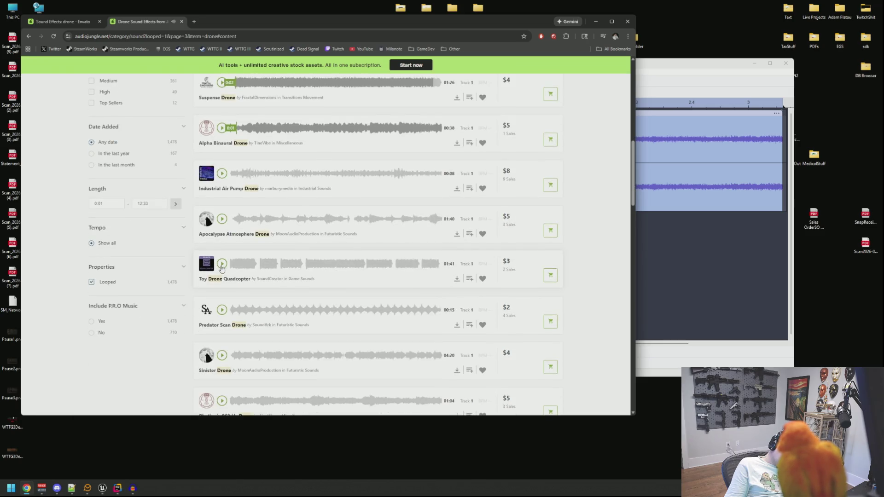
pyautogui.click(221, 267)
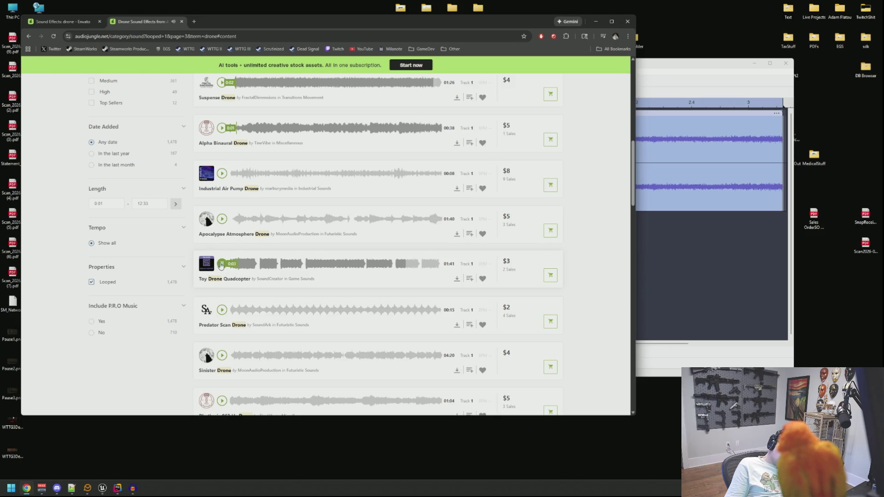
pyautogui.scroll(-2, 221, 266)
pyautogui.click(223, 286)
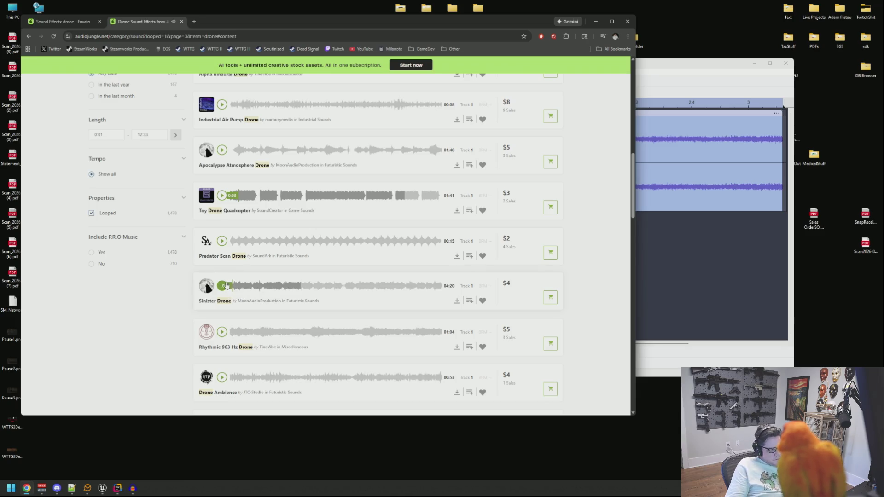
pyautogui.scroll(-3, 224, 289)
pyautogui.click(221, 276)
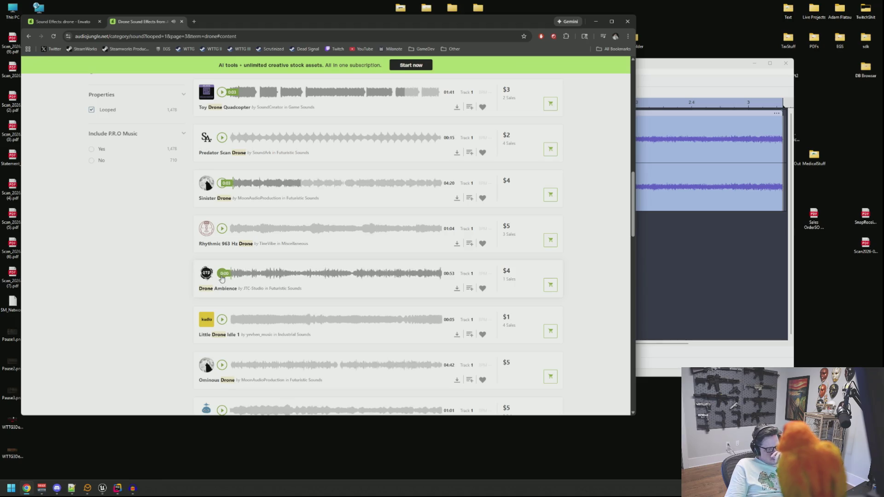
pyautogui.click(223, 321)
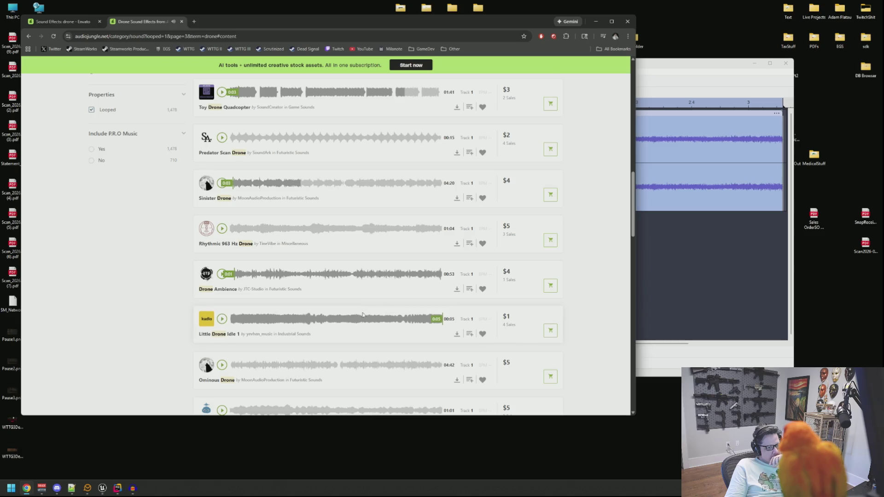
pyautogui.middleClick(231, 338)
# Review the Little Drone Idle 1 page, then return to the Envato Elements results
pyautogui.click(221, 21)
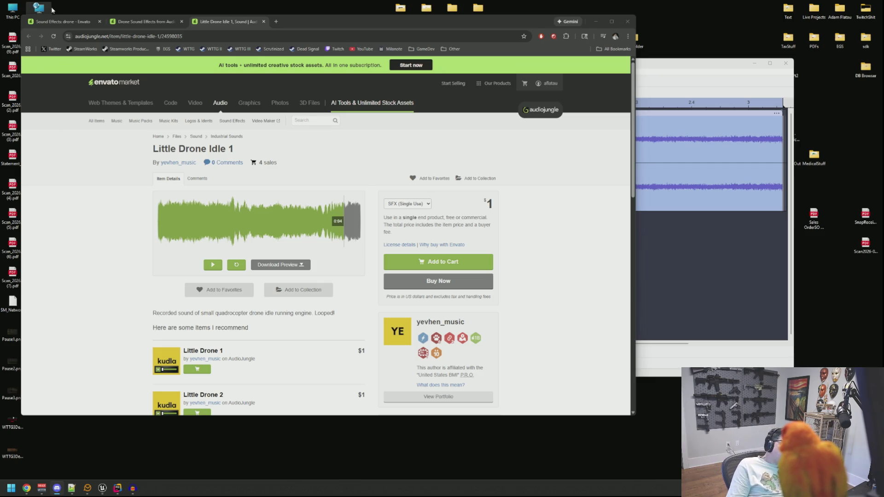
pyautogui.click(63, 22)
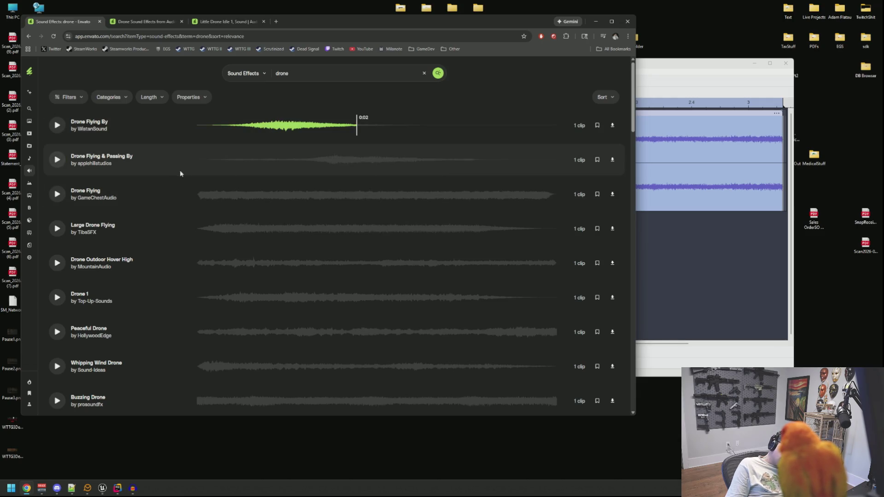
# Audition Drone Flying By, Drone Flying & Passing By and Drone Flying on Envato Elements
pyautogui.click(57, 160)
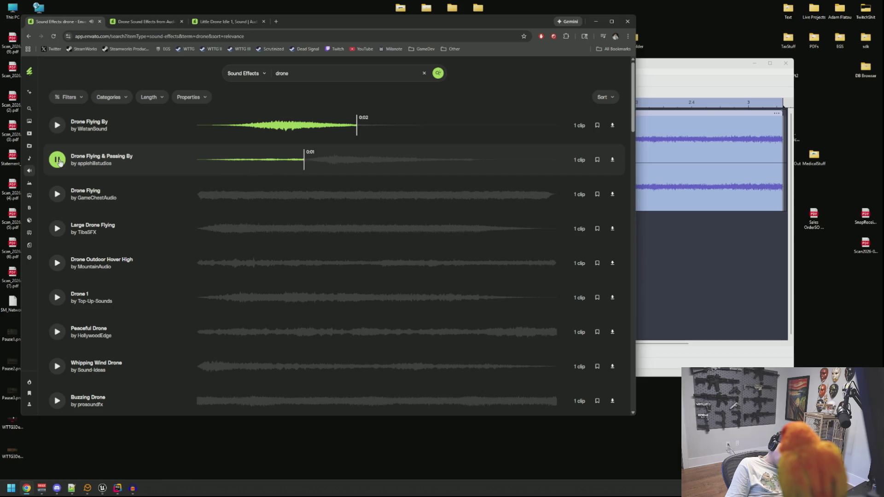
pyautogui.click(219, 126)
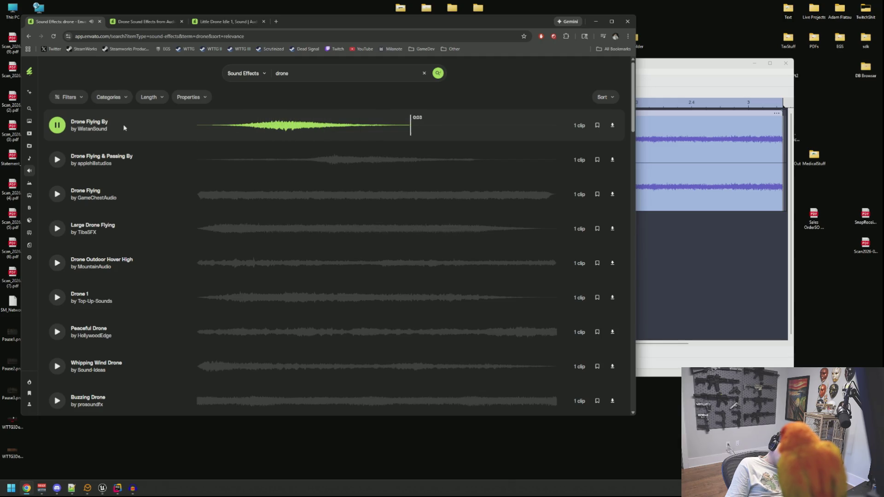
pyautogui.click(197, 126)
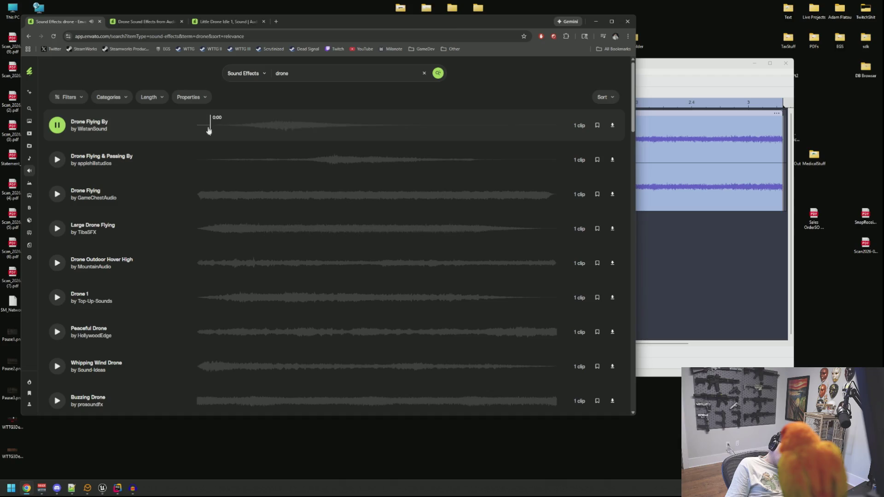
pyautogui.click(212, 169)
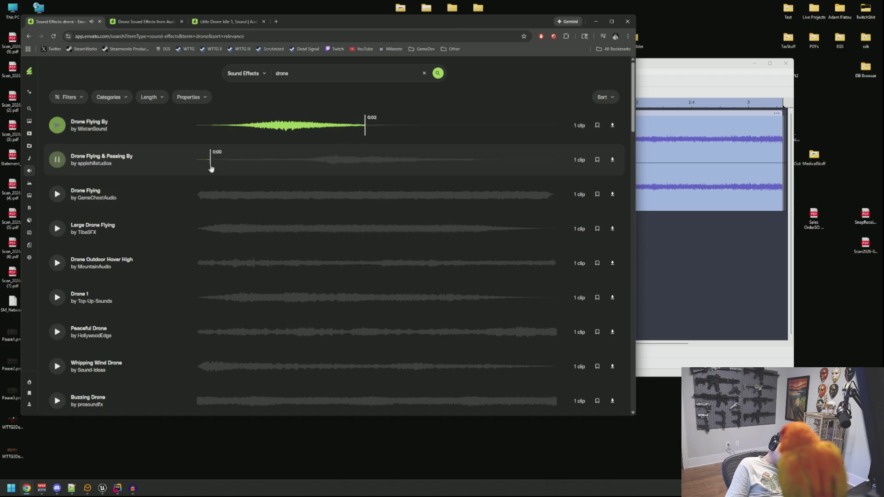
pyautogui.click(201, 197)
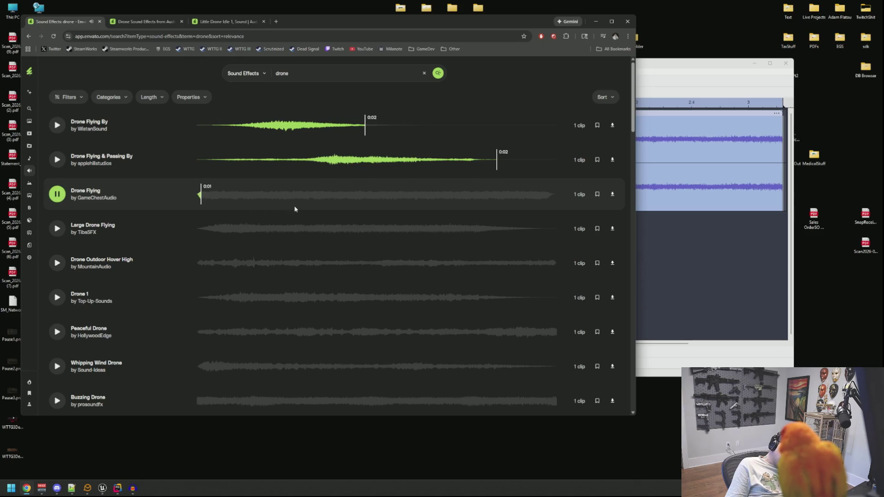
pyautogui.click(57, 193)
# Audition Large Drone Flying, Drone Outdoor Hover High and Drone 1, then bring Unreal Editor forward
pyautogui.click(57, 233)
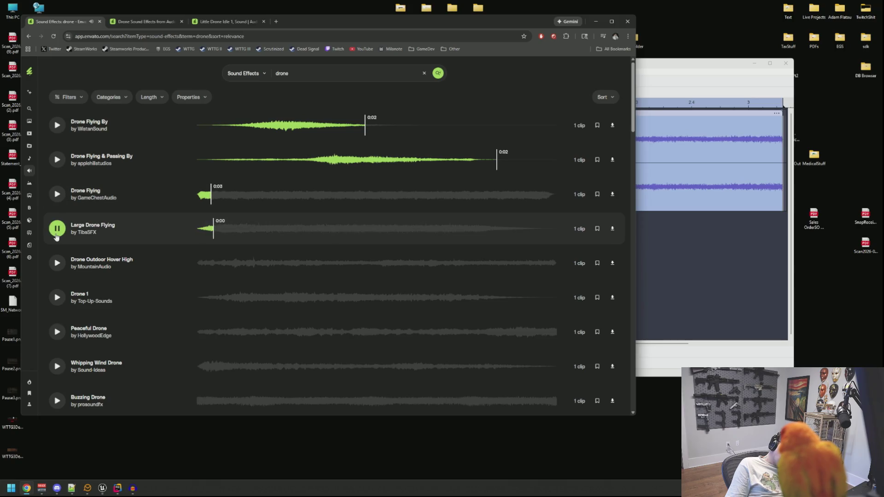
pyautogui.click(56, 271)
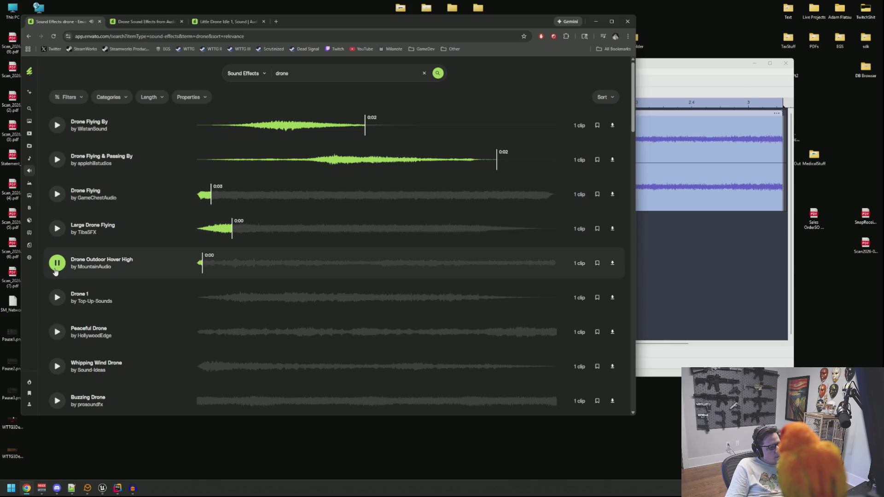
pyautogui.click(60, 299)
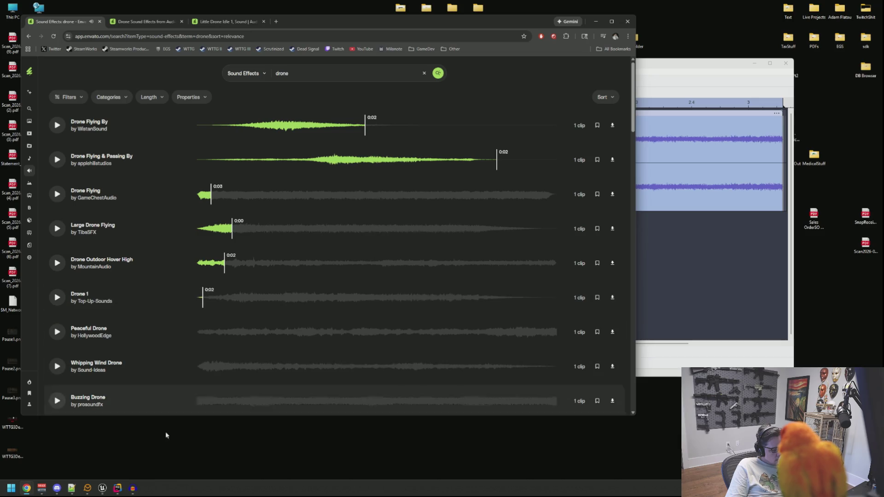
pyautogui.click(103, 489)
pyautogui.click(104, 489)
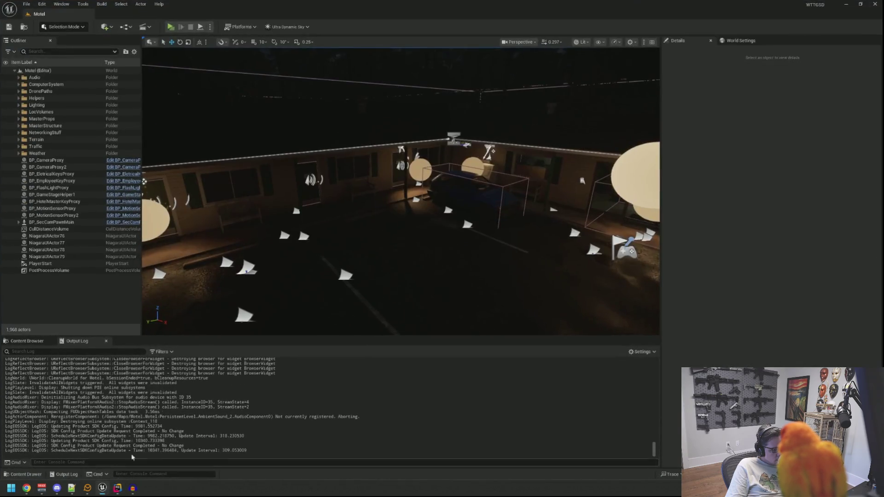
# Launch Play-in-Editor, run the RandomTest console command, and use the front-desk computer
pyautogui.click(173, 27)
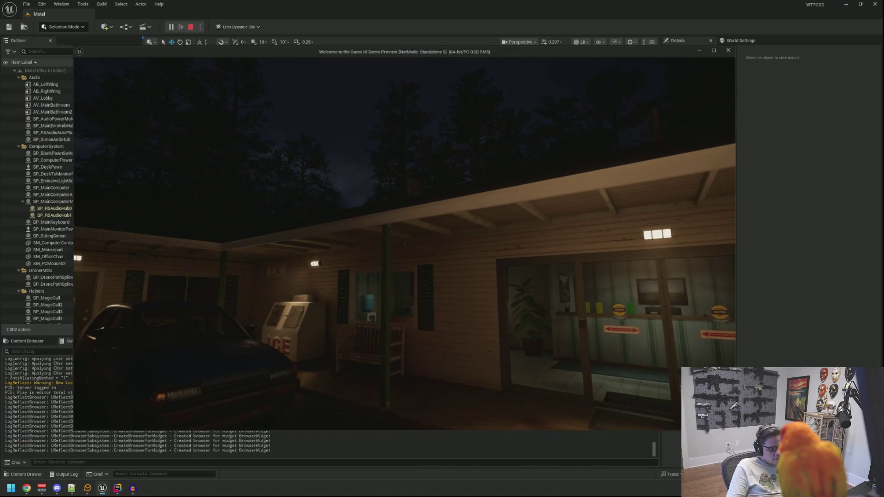
pyautogui.press('`')
pyautogui.write('RandomTest')
pyautogui.press('Return')
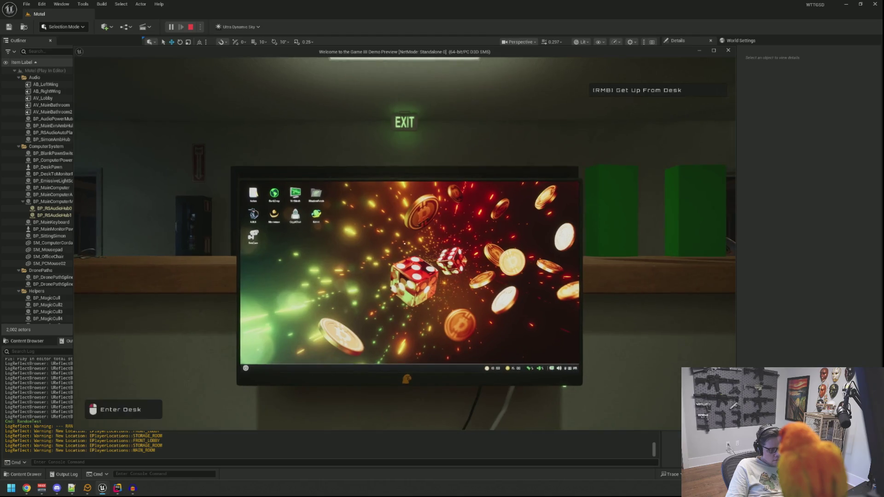
pyautogui.click(404, 243)
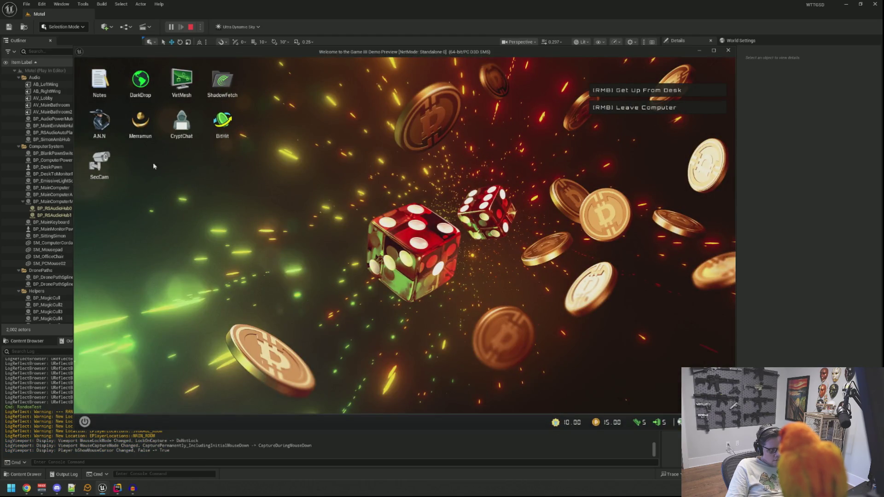
# Open Merramun, raise the bet two steps and spin the reels
pyautogui.doubleClick(141, 122)
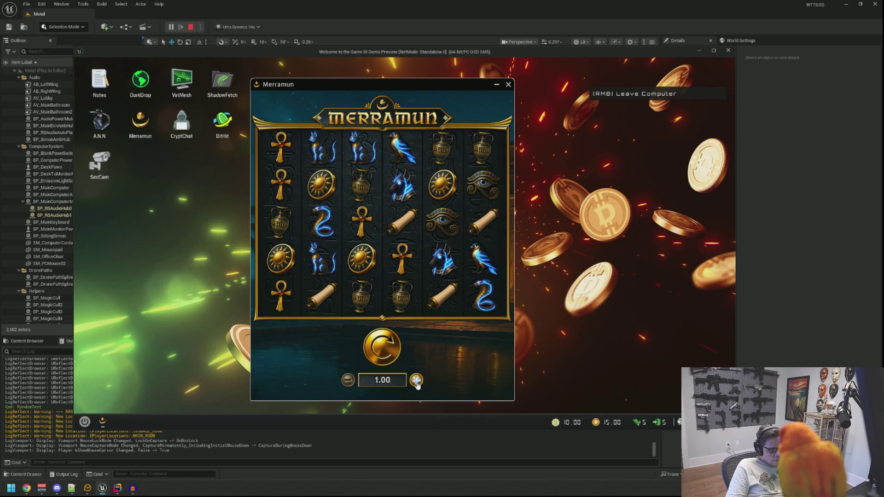
pyautogui.click(416, 380)
pyautogui.click(416, 380)
pyautogui.click(417, 380)
pyautogui.click(417, 381)
pyautogui.click(417, 380)
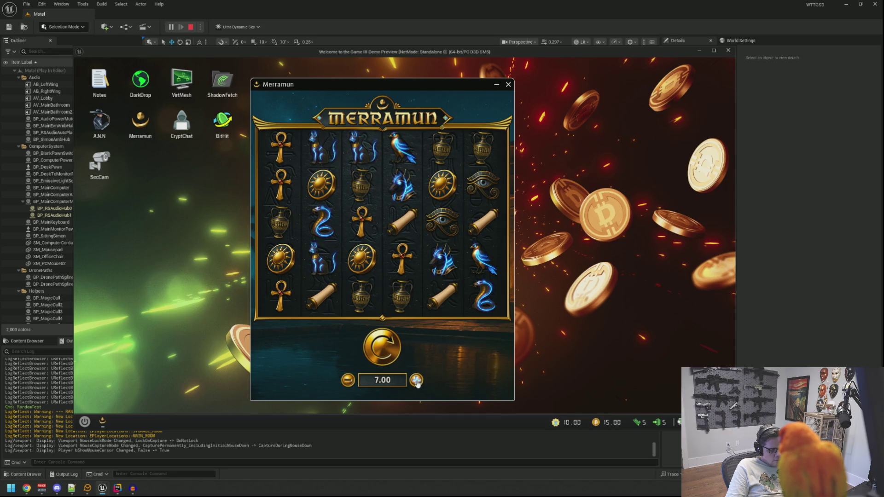
pyautogui.click(385, 348)
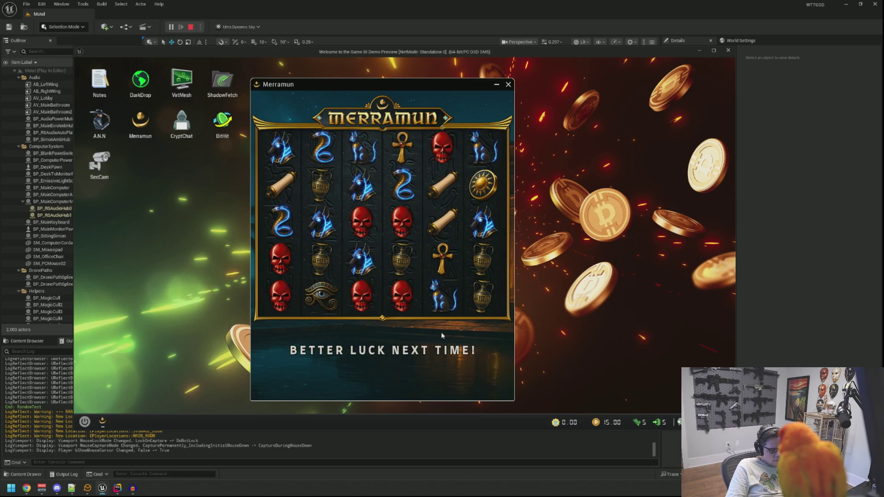
# In BitHit, exchange 15.00 DOS Coin for 150.00 YoloYen and place the windows side by side
pyautogui.doubleClick(222, 122)
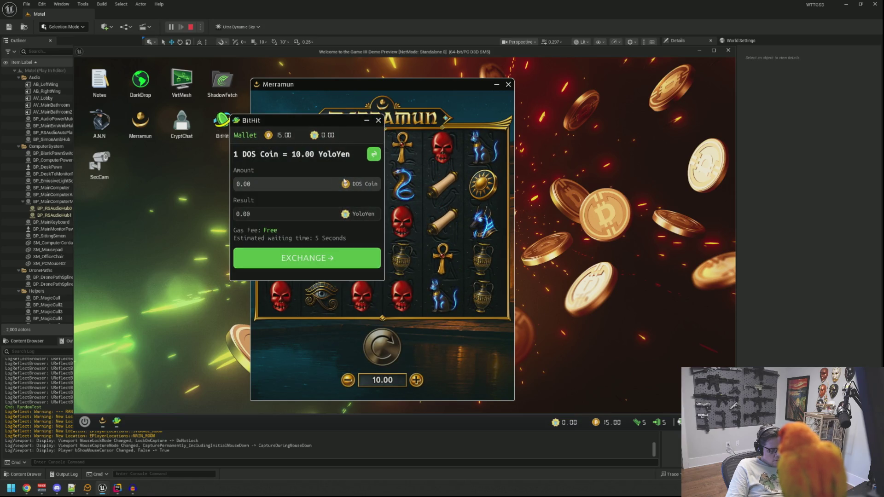
pyautogui.click(387, 160)
pyautogui.click(236, 156)
pyautogui.click(374, 154)
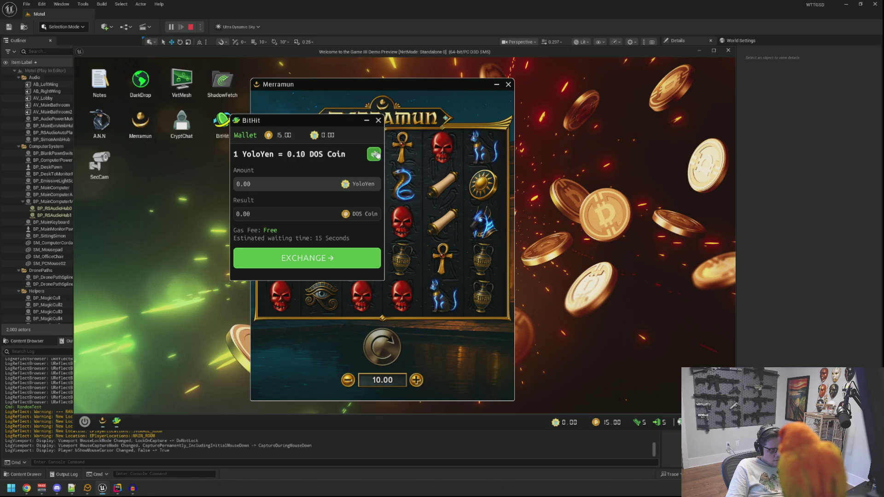
pyautogui.click(316, 185)
pyautogui.click(373, 154)
pyautogui.click(312, 183)
pyautogui.write('1')
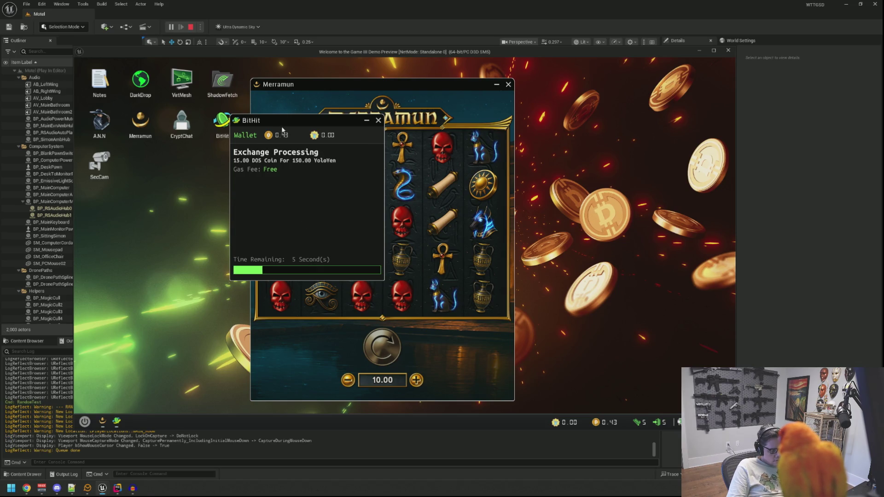
pyautogui.moveTo(282, 130); pyautogui.dragTo(224, 141)
pyautogui.moveTo(331, 87)
pyautogui.mouseDown()
pyautogui.moveTo(458, 82)
pyautogui.moveTo(435, 84)
pyautogui.mouseUp()
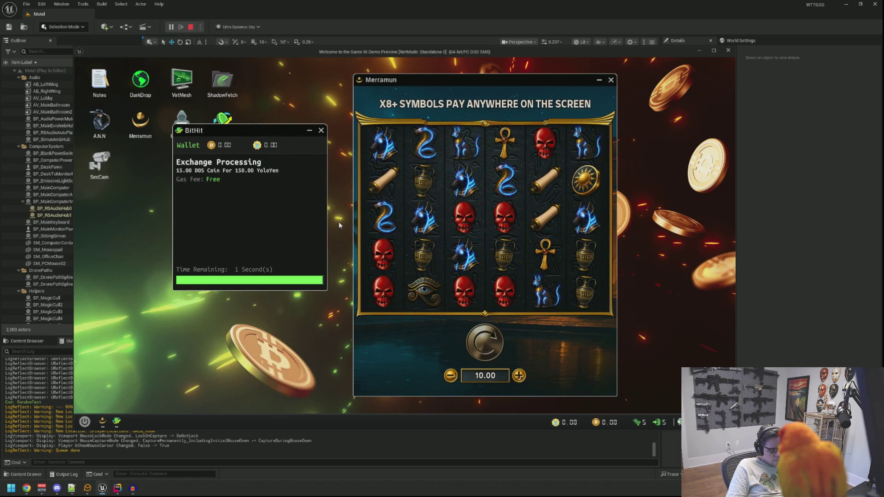
# Close BitHit and spin Merramun repeatedly at 10.00, collecting tumble wins including 19.00
pyautogui.click(321, 132)
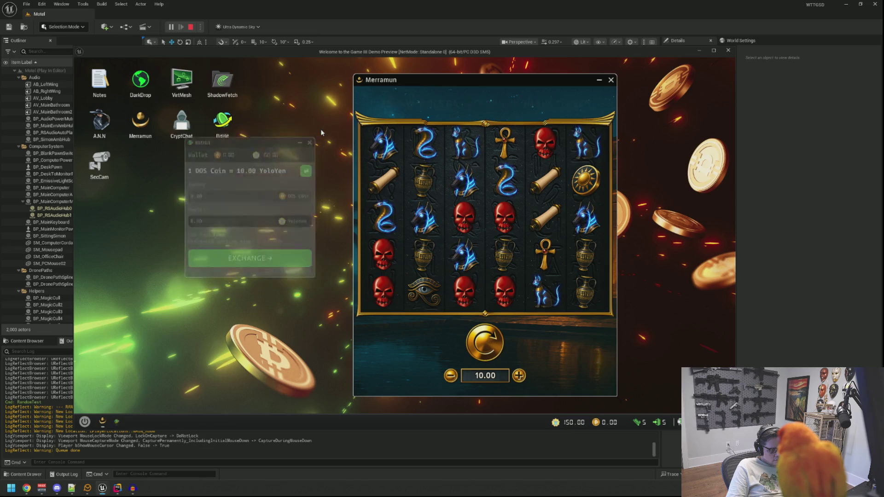
pyautogui.click(485, 343)
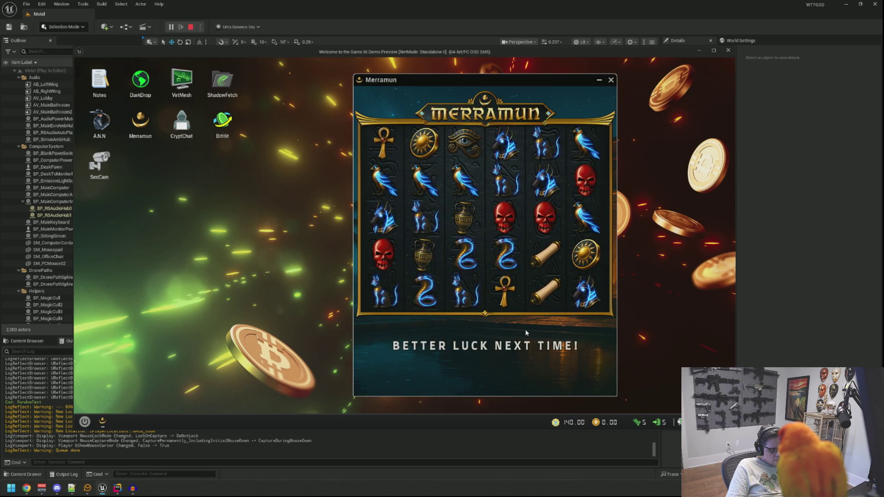
pyautogui.press('space')
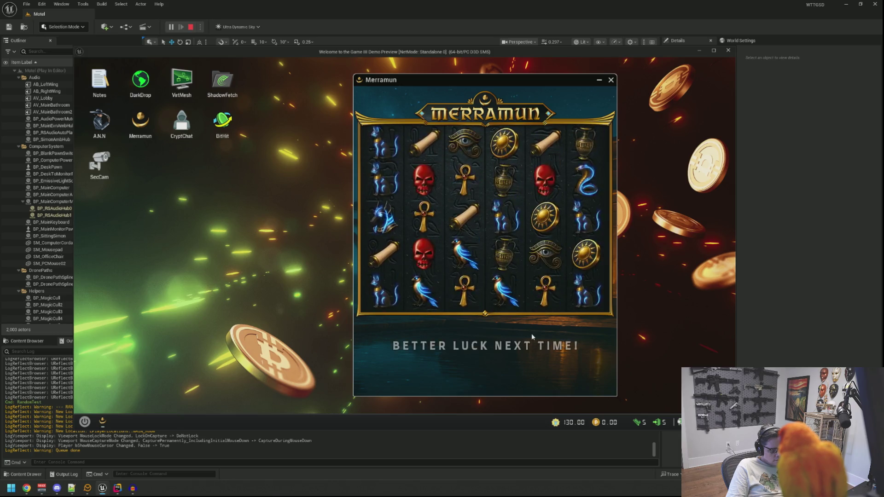
pyautogui.click(490, 348)
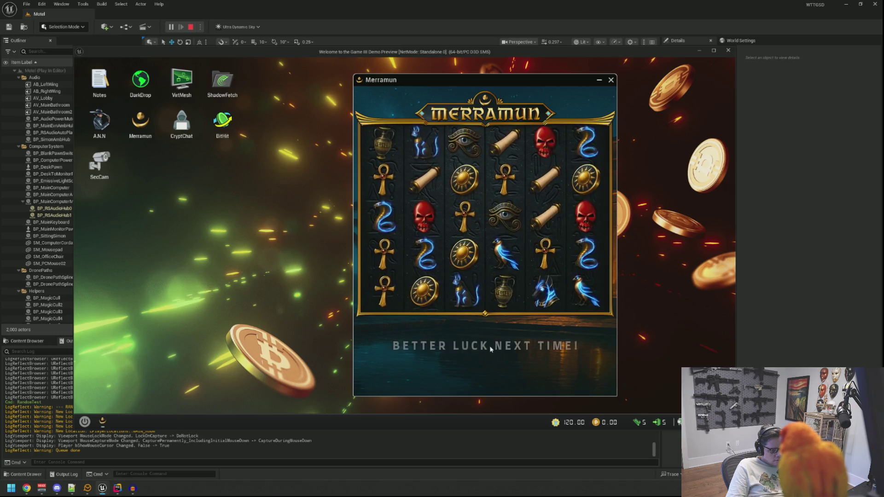
pyautogui.click(489, 349)
pyautogui.click(490, 346)
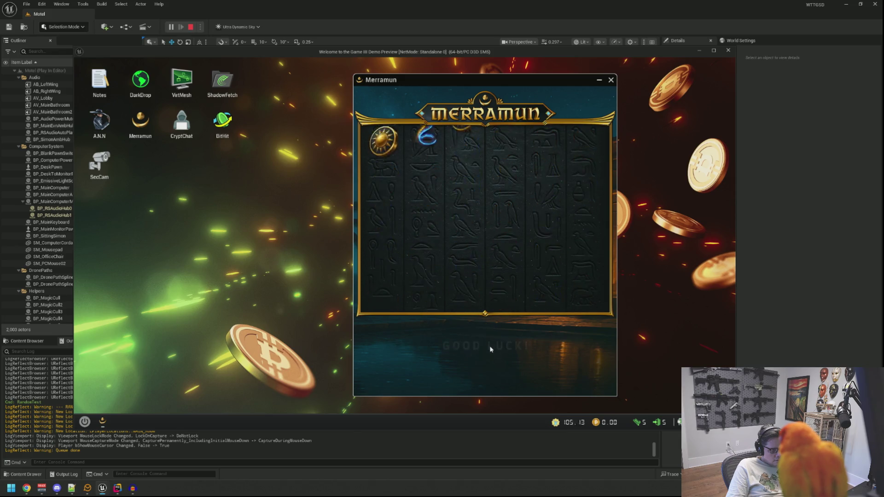
pyautogui.click(490, 346)
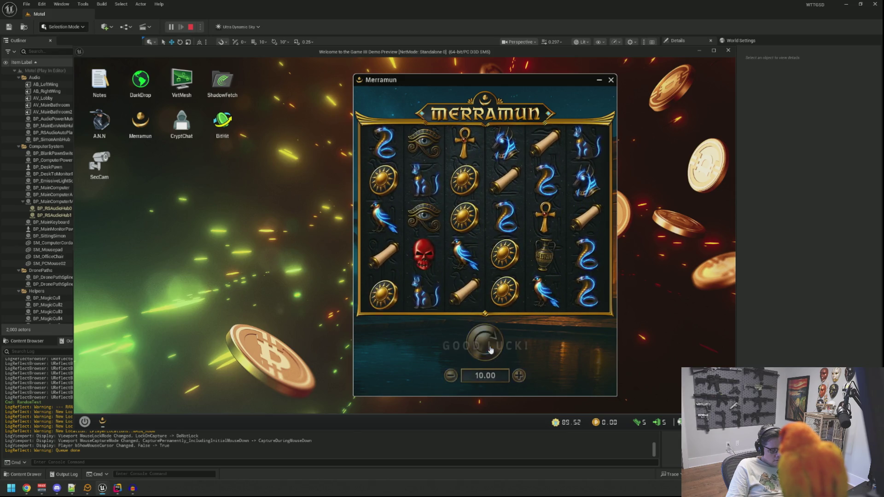
pyautogui.click(490, 346)
pyautogui.click(491, 349)
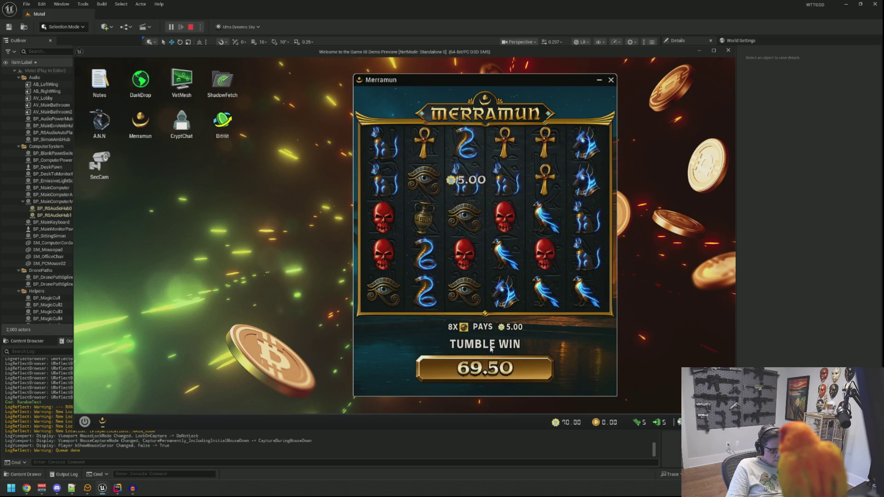
pyautogui.click(490, 350)
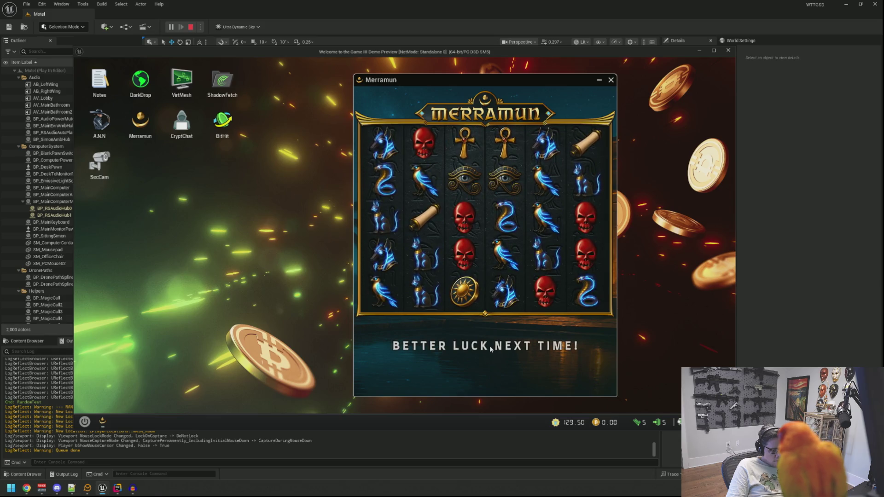
pyautogui.click(490, 348)
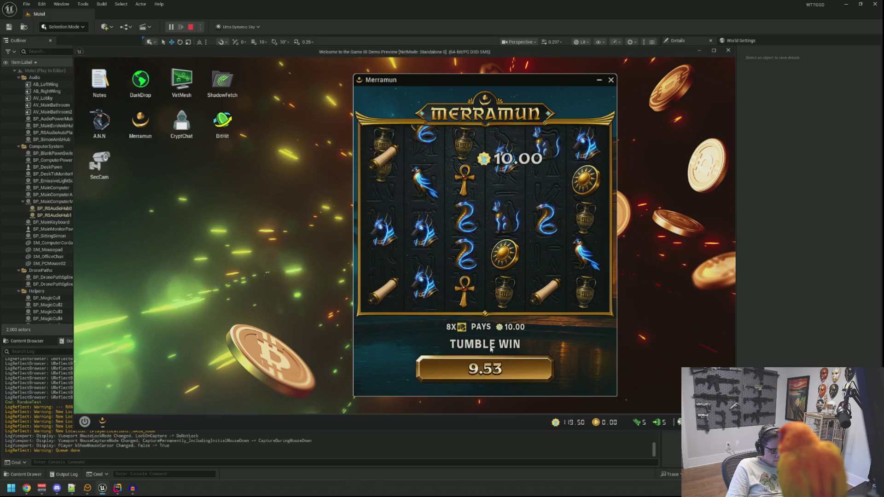
pyautogui.click(491, 349)
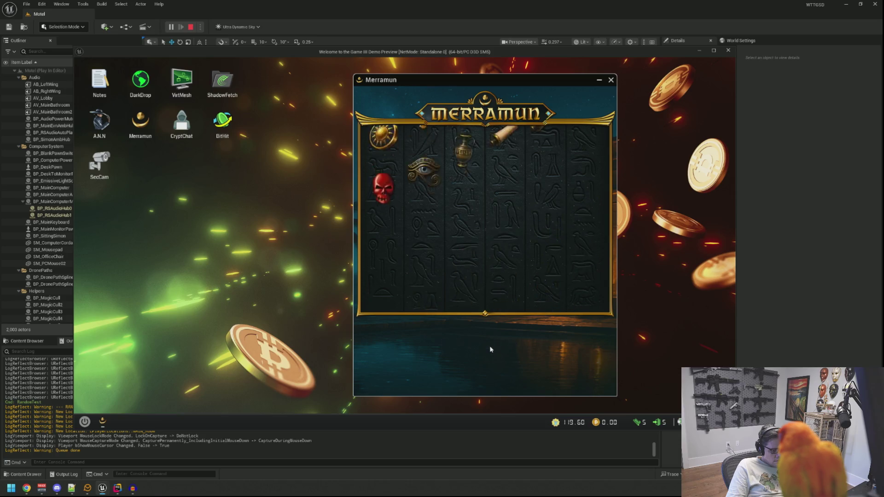
pyautogui.click(490, 350)
pyautogui.click(490, 347)
pyautogui.click(490, 346)
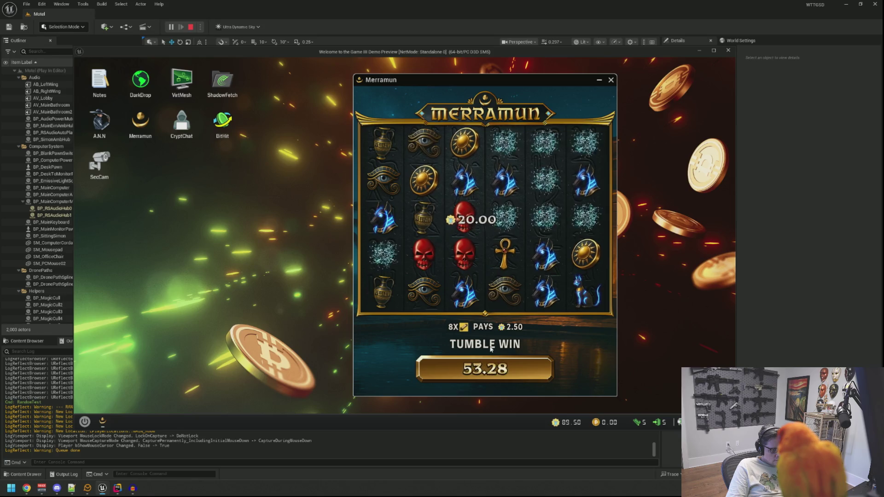
pyautogui.click(491, 348)
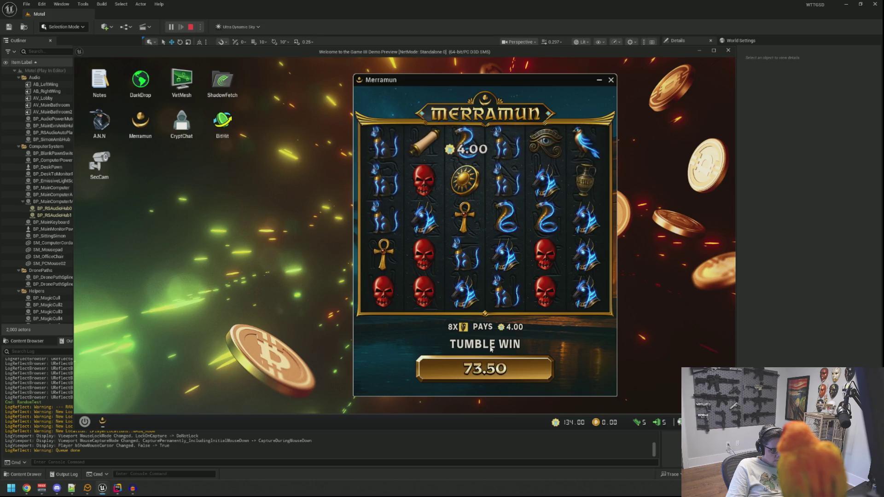
pyautogui.click(490, 349)
pyautogui.click(490, 349)
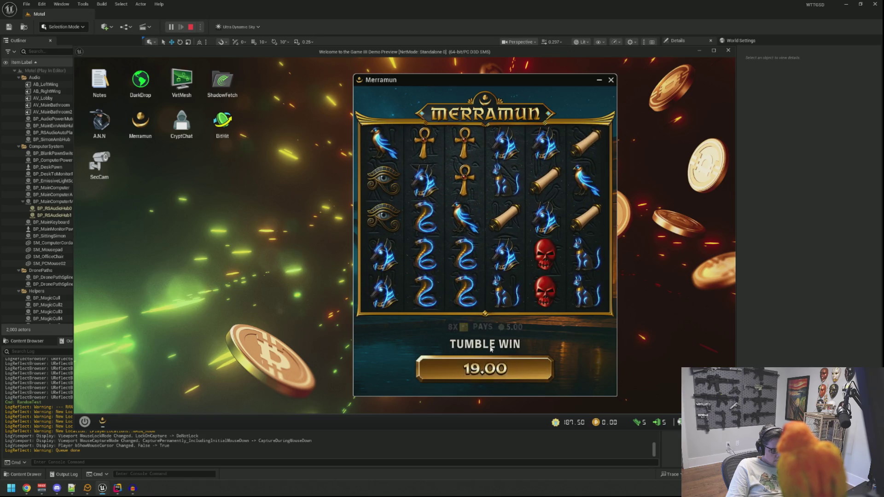
pyautogui.click(490, 349)
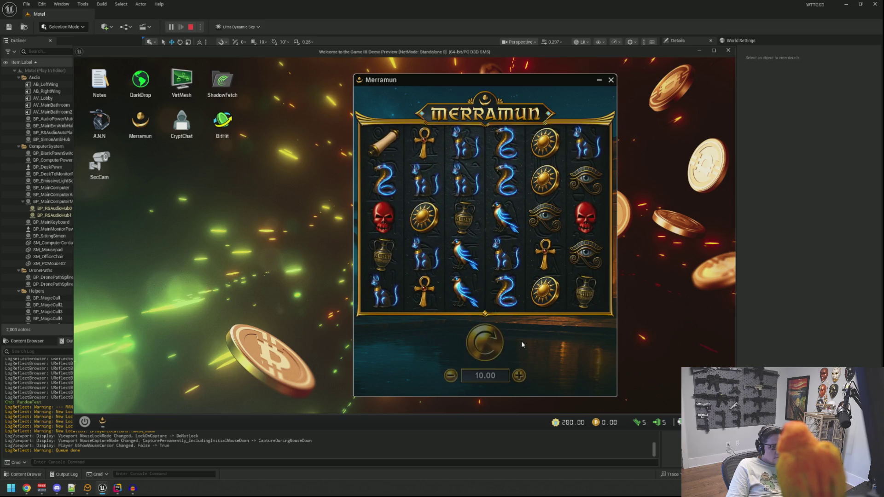
pyautogui.click(485, 343)
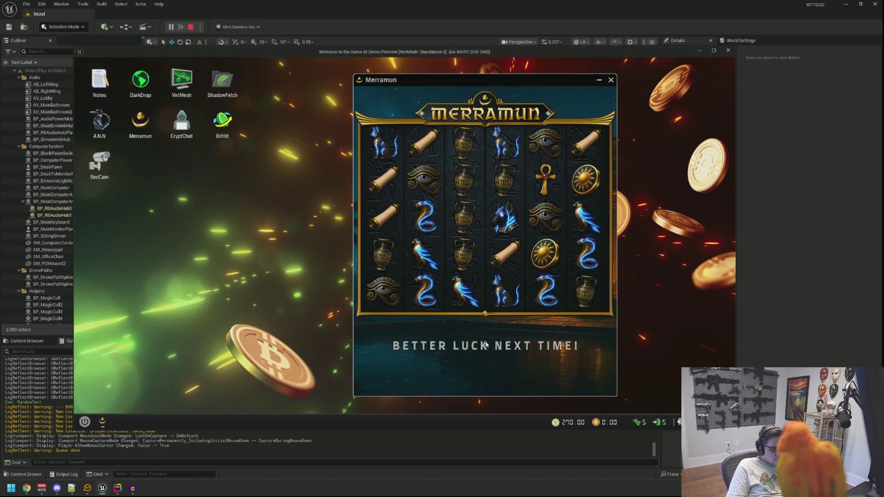
pyautogui.click(486, 344)
pyautogui.click(486, 345)
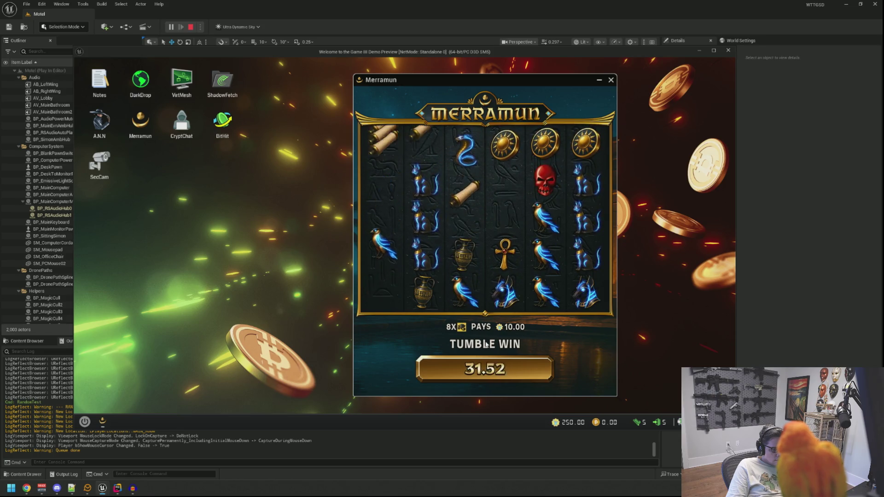
pyautogui.click(486, 344)
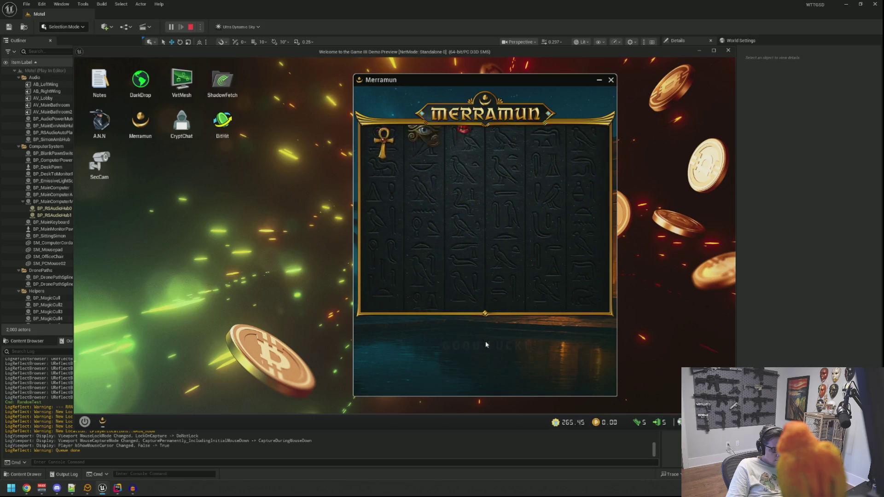
pyautogui.click(486, 344)
pyautogui.click(486, 344)
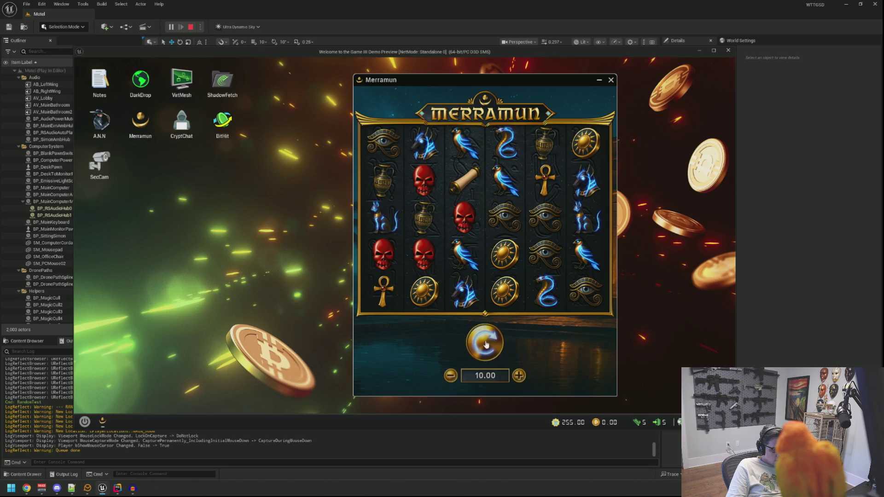
# Step back from the computer to look around the desk, then return to Merramun
pyautogui.rightClick(486, 345)
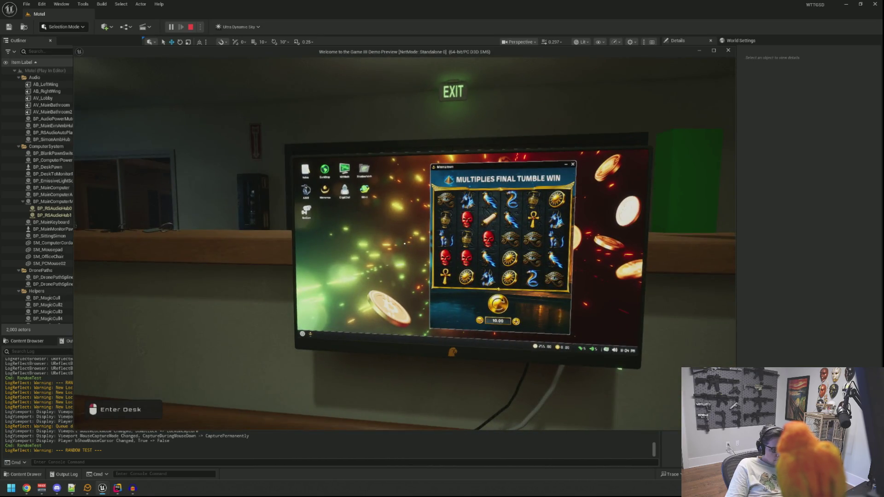
pyautogui.click(405, 243)
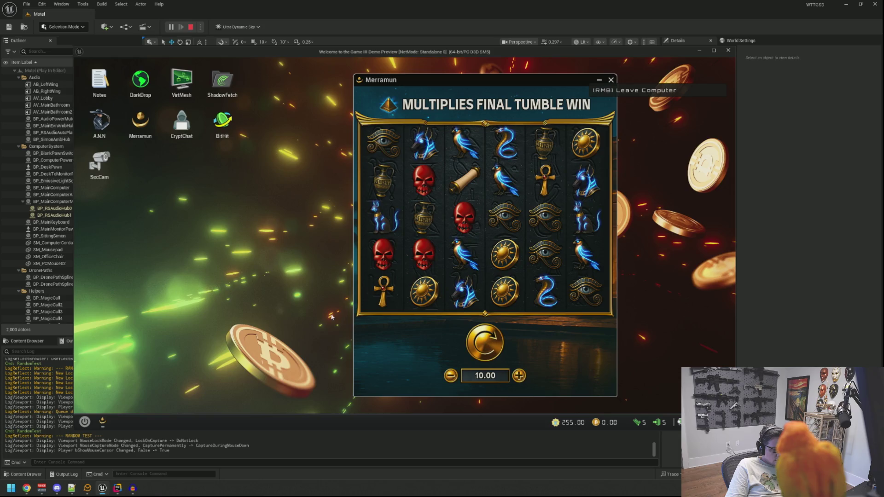
pyautogui.rightClick(332, 317)
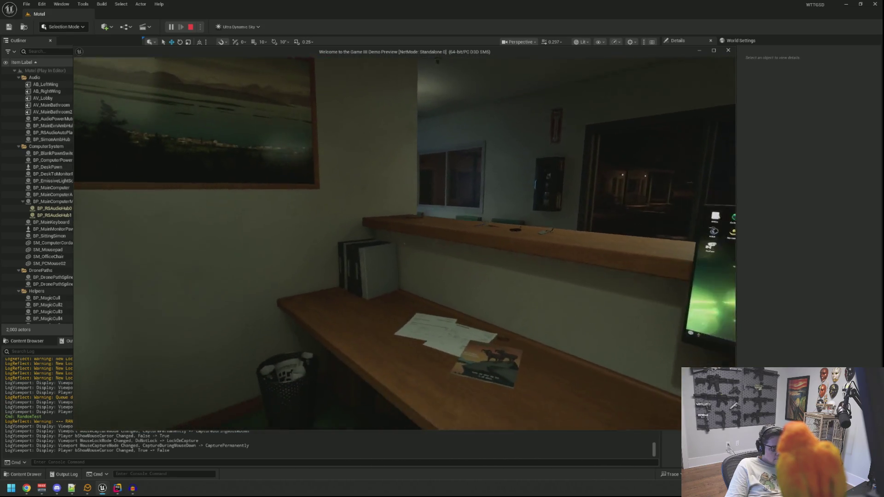
pyautogui.click(404, 243)
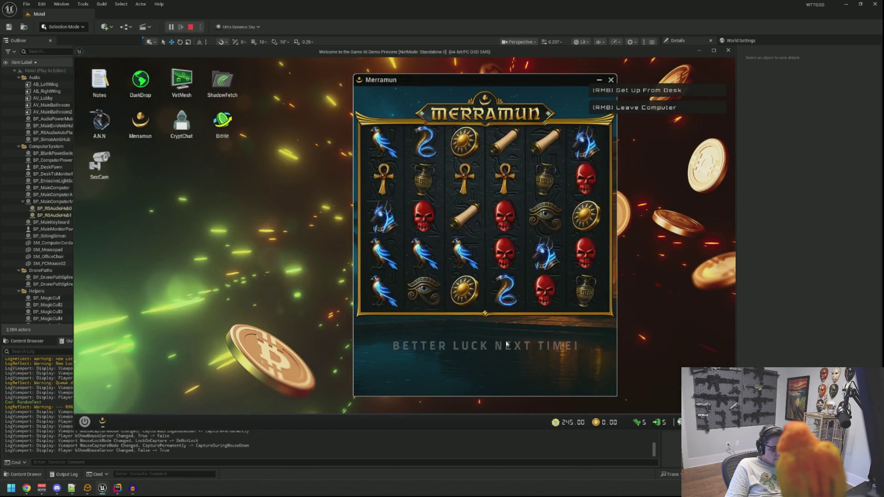
# Resume 10.00-bet Merramun spins until the balance stands at 197.77
pyautogui.click(501, 341)
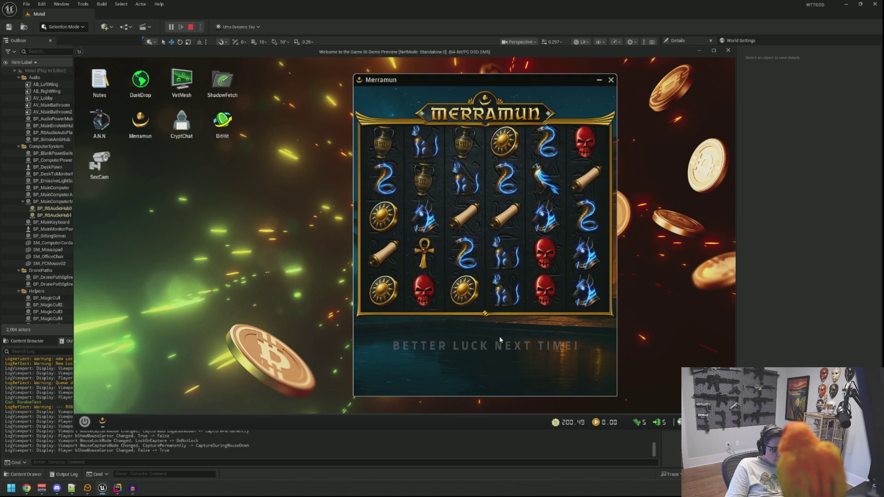
pyautogui.click(501, 339)
pyautogui.click(500, 340)
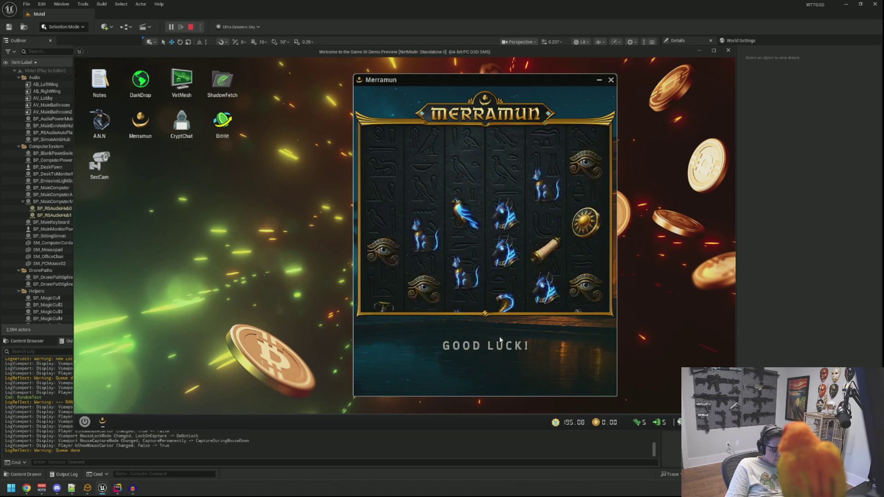
pyautogui.click(501, 340)
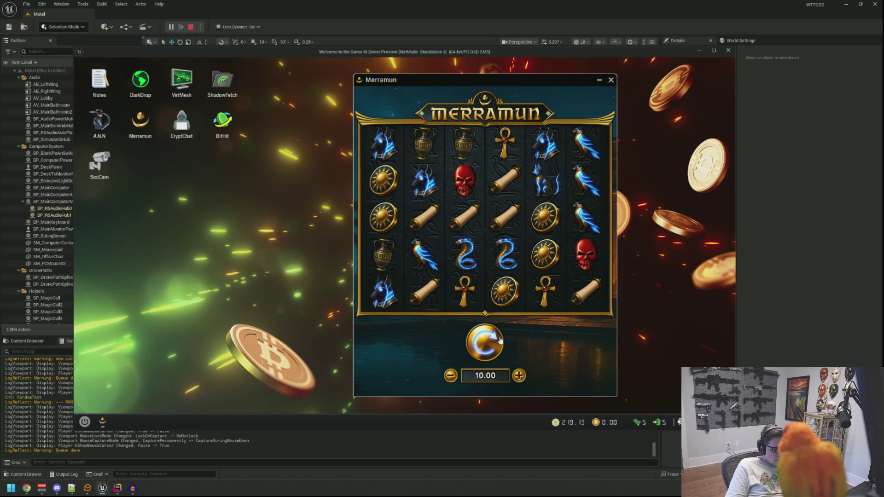
pyautogui.click(500, 340)
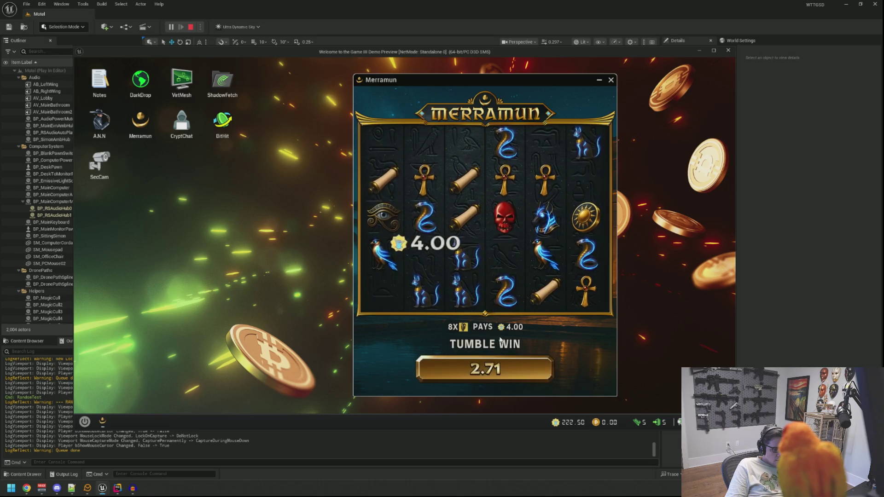
pyautogui.click(501, 339)
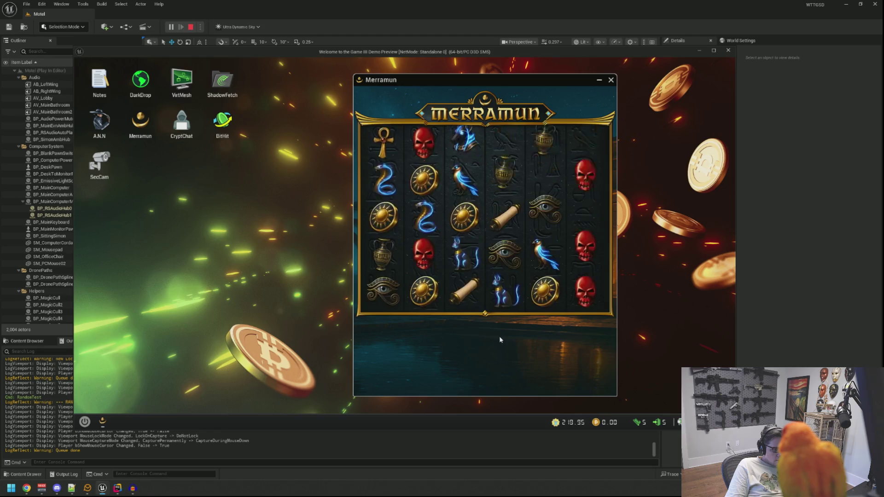
pyautogui.click(500, 340)
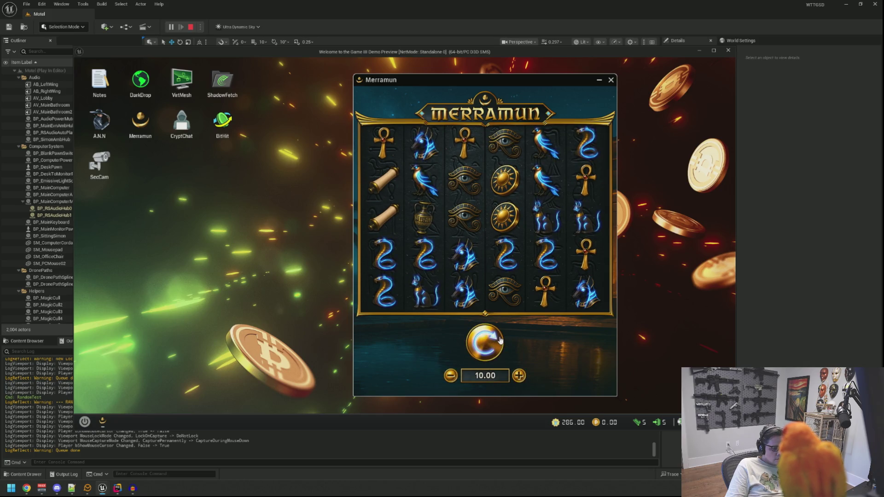
pyautogui.click(501, 340)
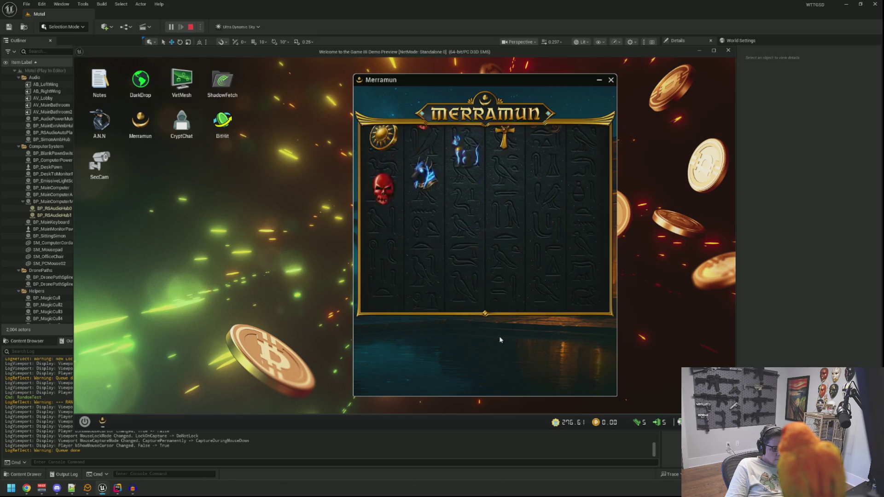
pyautogui.click(500, 340)
pyautogui.click(501, 340)
pyautogui.click(500, 340)
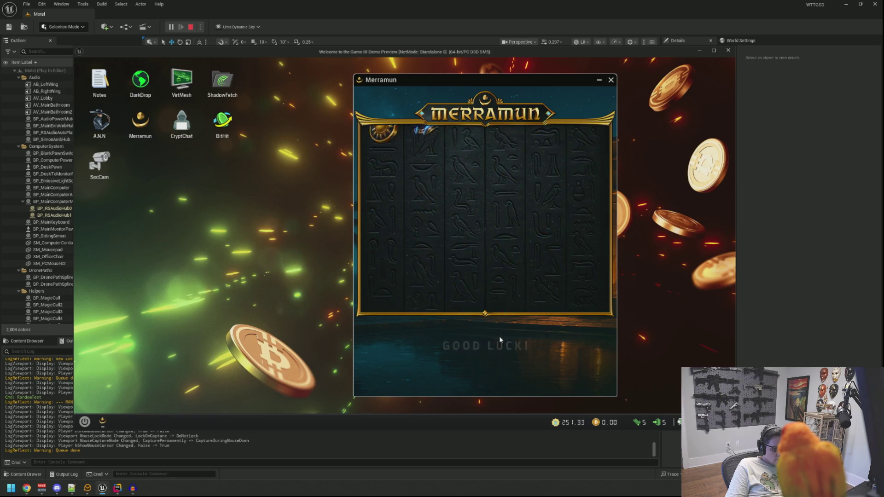
pyautogui.click(500, 339)
pyautogui.click(501, 339)
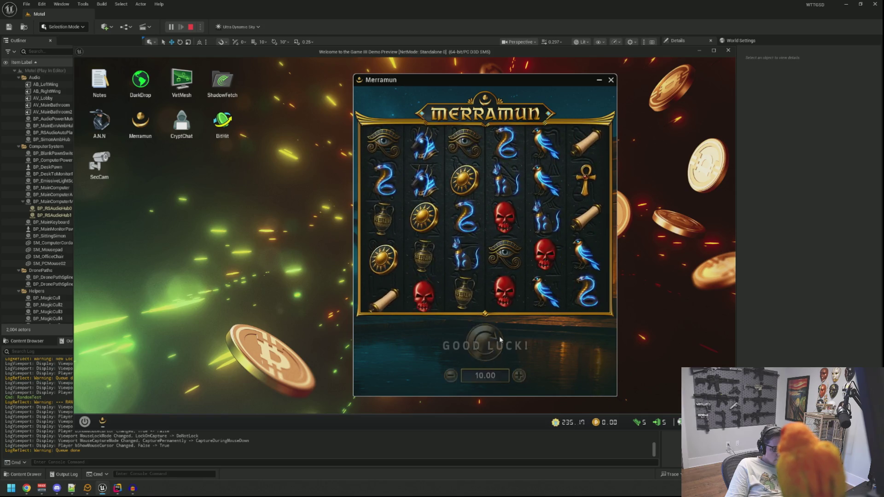
pyautogui.click(500, 340)
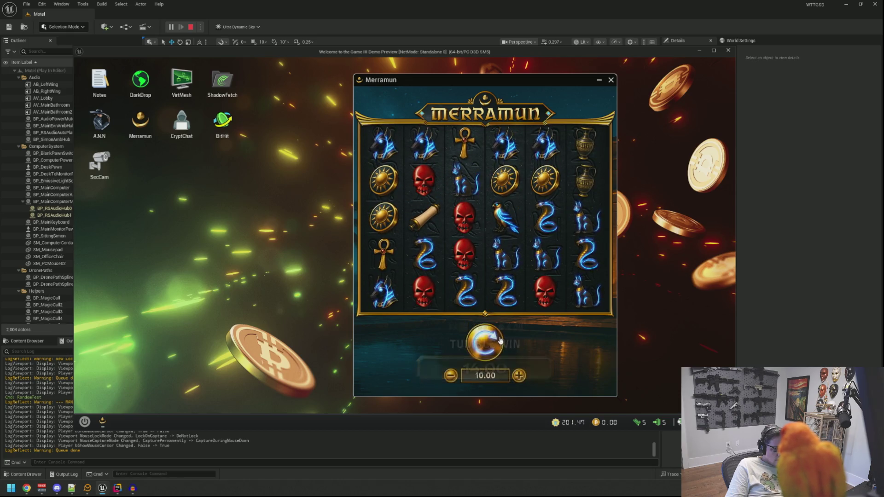
pyautogui.click(500, 340)
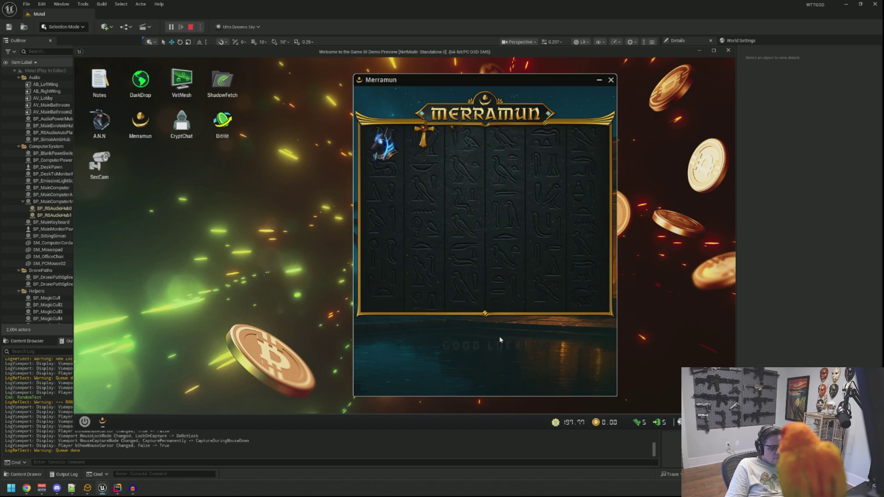
# Spin through a 69.00 win and smaller ones until 4.00 remains, then leave the computer
pyautogui.click(500, 340)
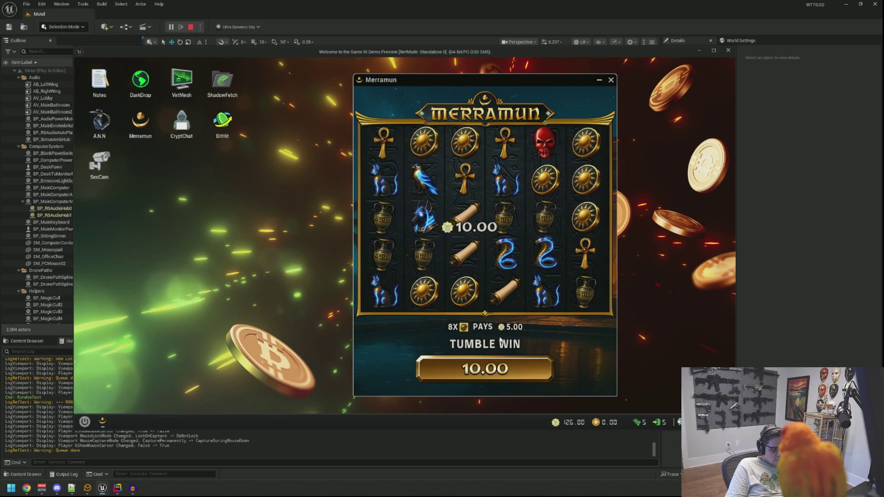
pyautogui.click(500, 338)
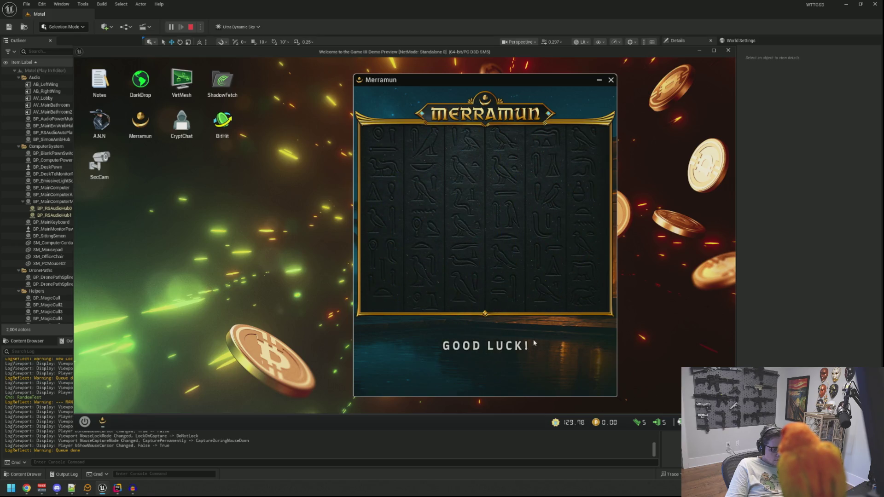
pyautogui.click(501, 341)
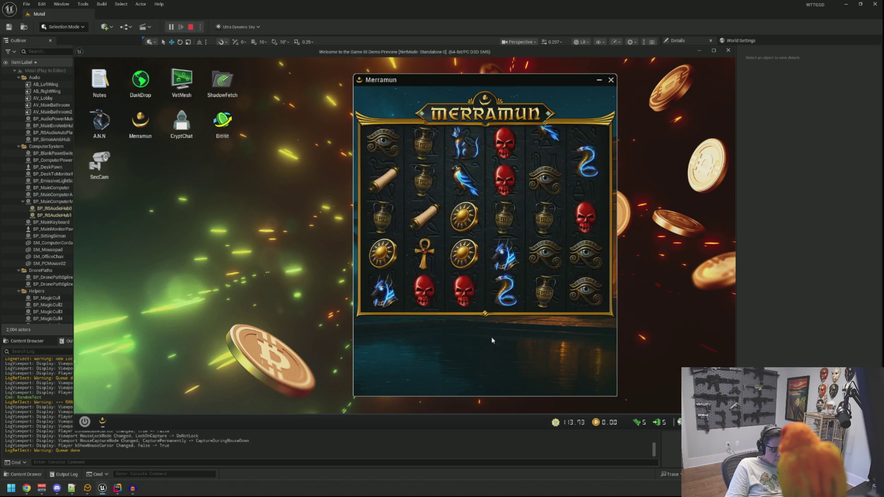
pyautogui.click(491, 341)
pyautogui.click(492, 341)
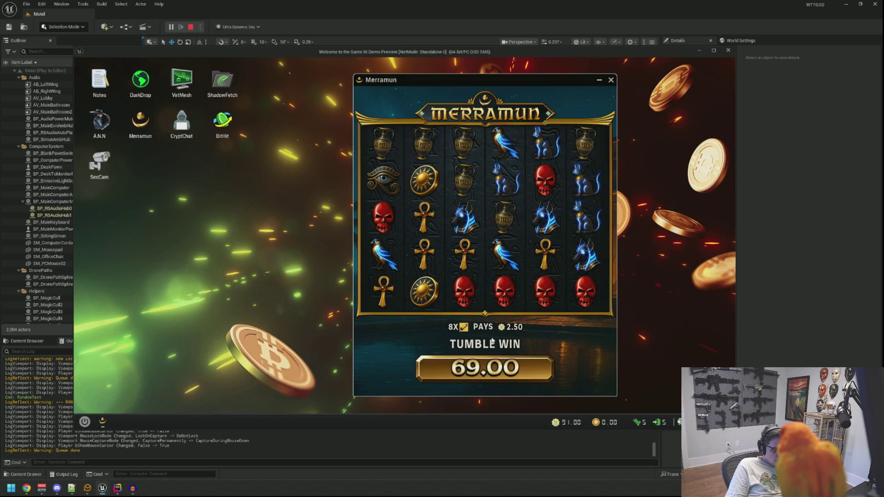
pyautogui.click(492, 341)
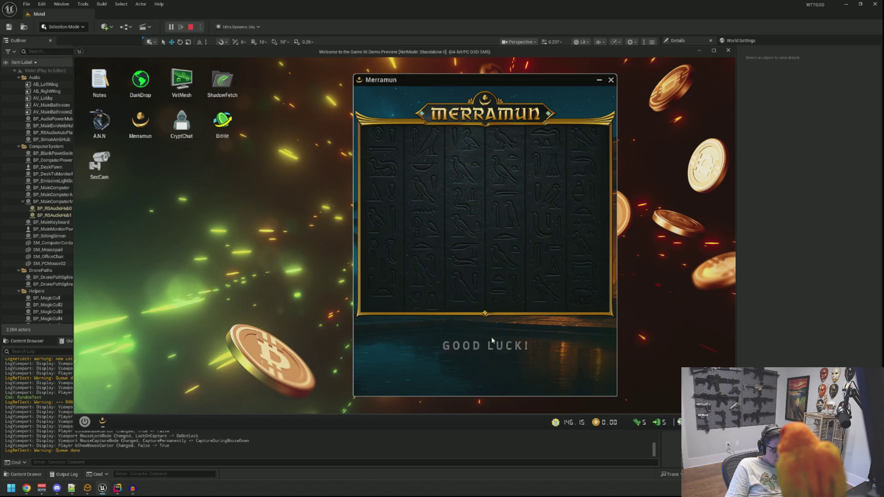
pyautogui.click(492, 340)
pyautogui.click(492, 340)
pyautogui.click(491, 341)
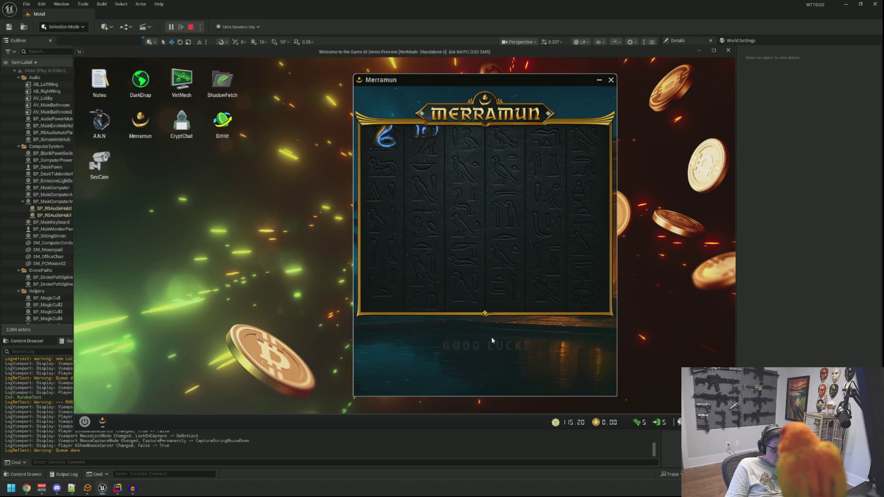
pyautogui.click(492, 340)
pyautogui.click(492, 341)
pyautogui.click(491, 341)
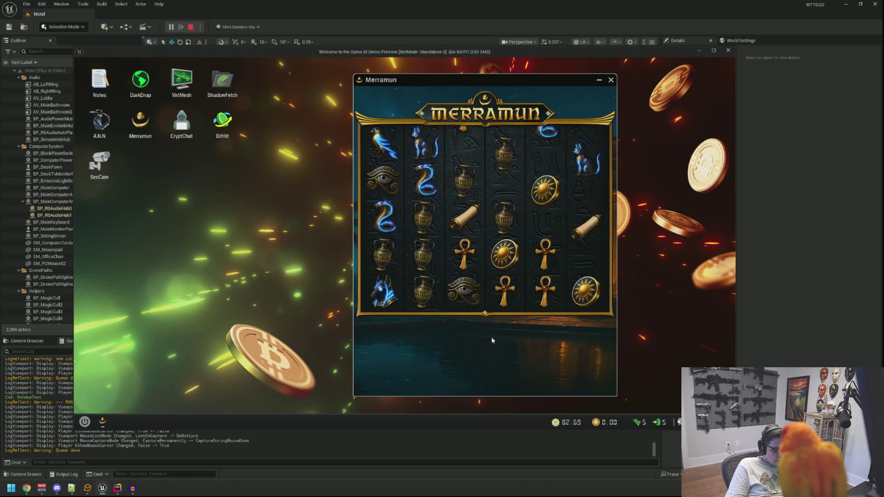
pyautogui.click(491, 341)
pyautogui.click(492, 341)
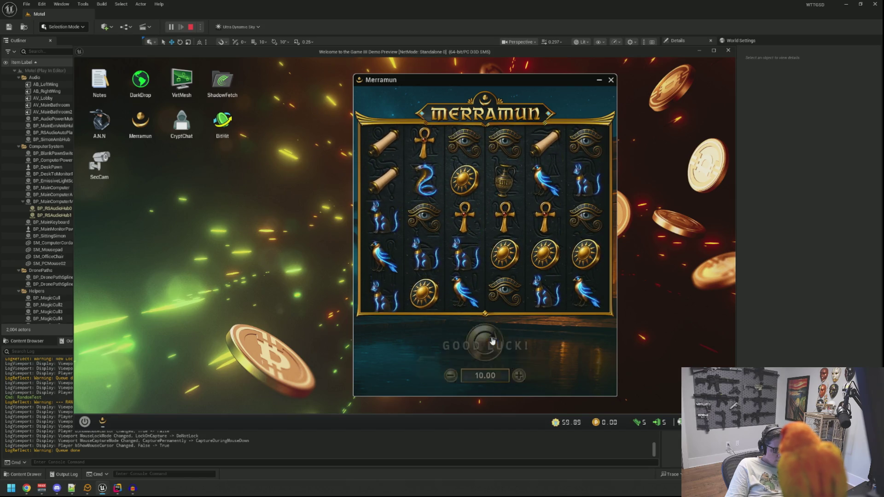
pyautogui.click(492, 341)
pyautogui.click(491, 341)
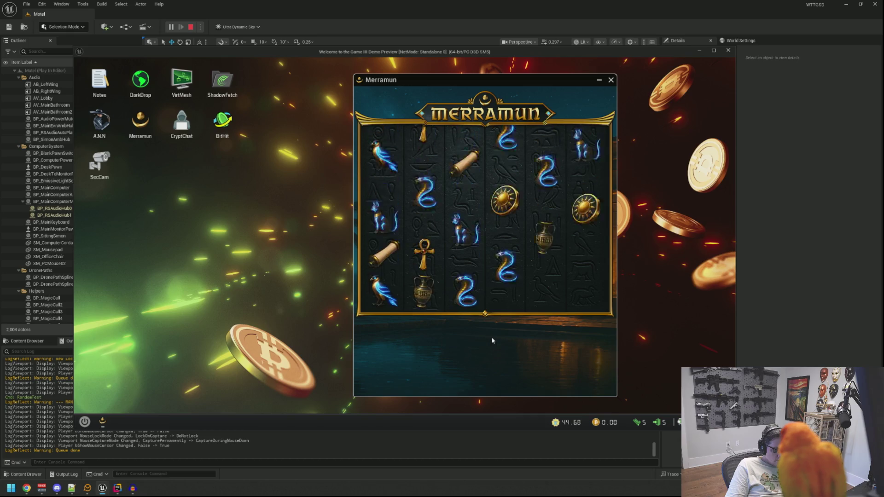
pyautogui.click(491, 341)
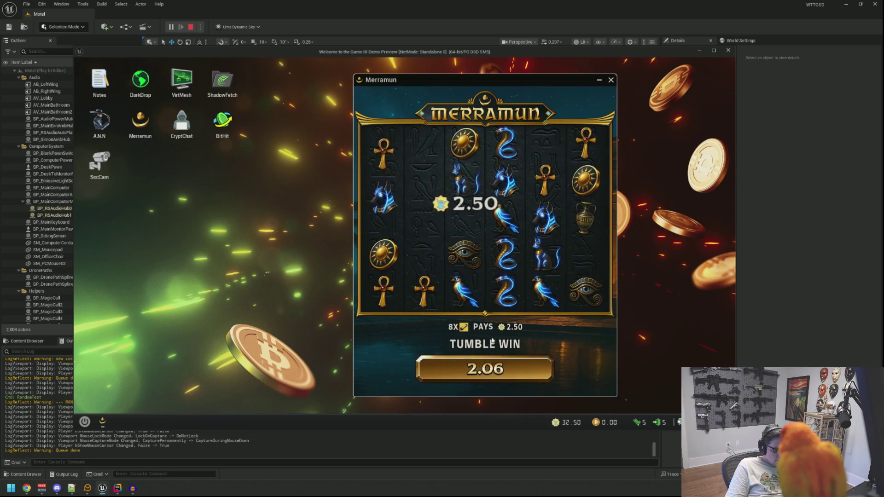
pyautogui.click(492, 341)
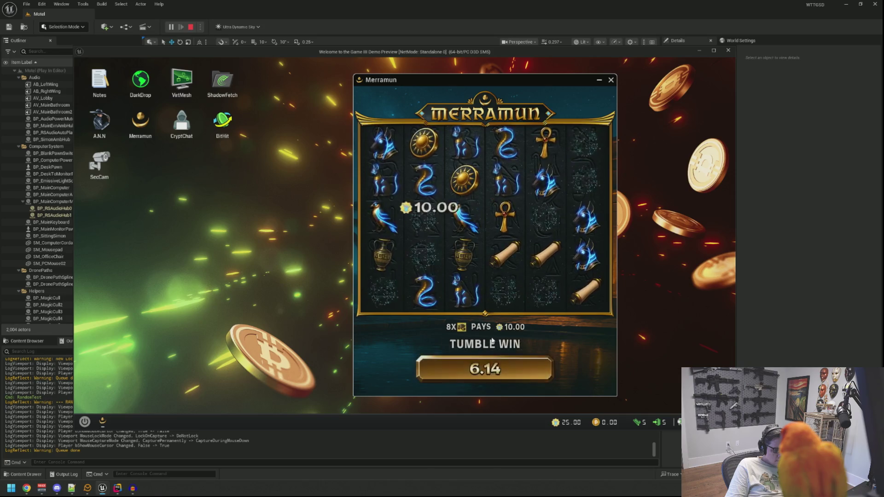
pyautogui.click(491, 339)
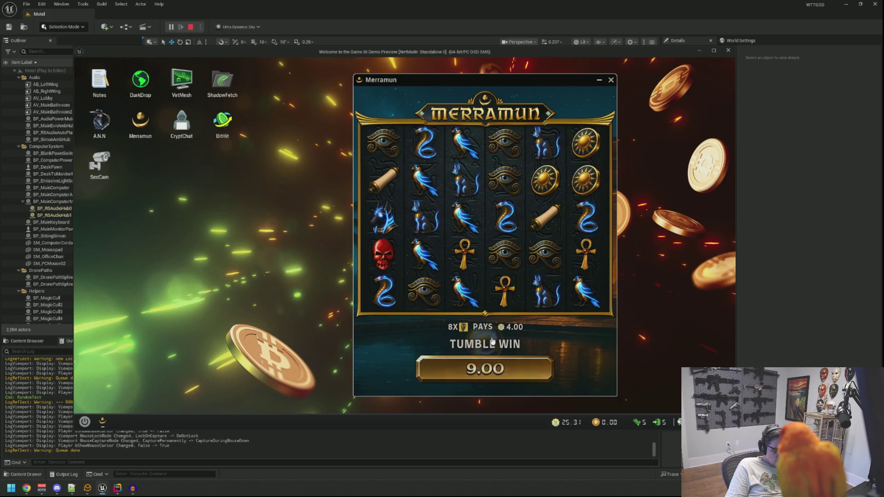
pyautogui.click(492, 341)
pyautogui.click(491, 341)
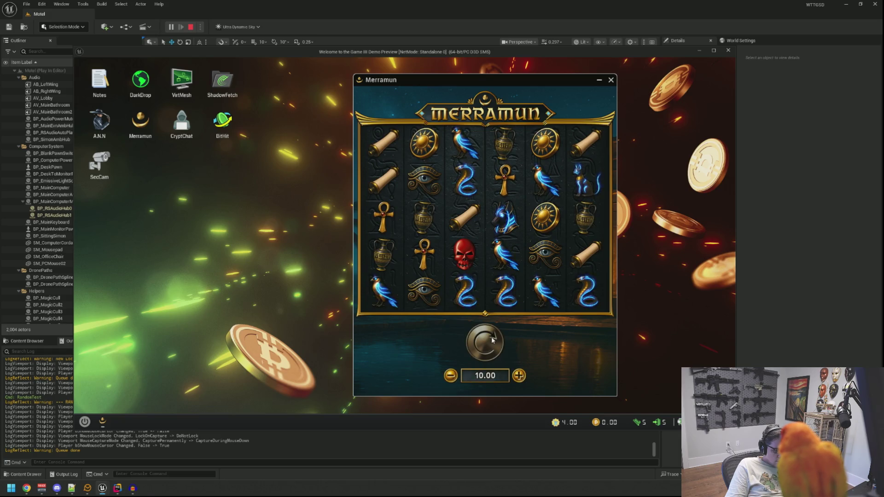
pyautogui.rightClick(491, 336)
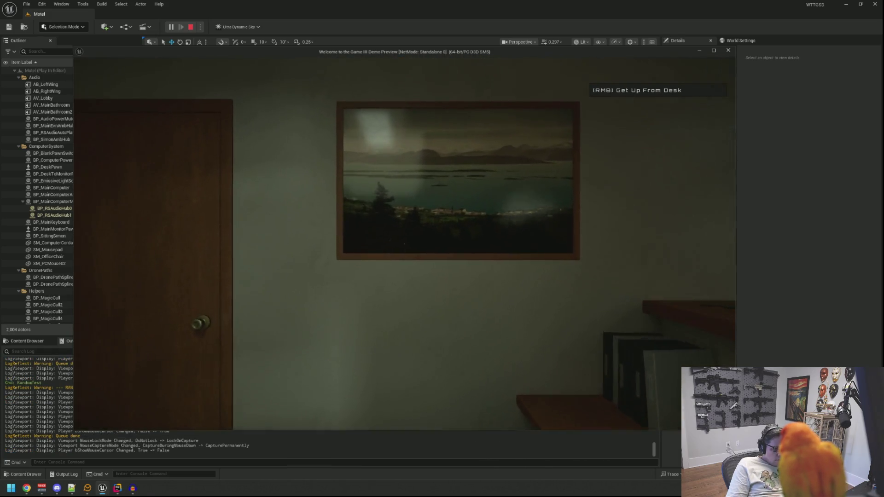
# Equip the flashlight from the inventory and switch it on
pyautogui.press('Tab')
pyautogui.click(561, 104)
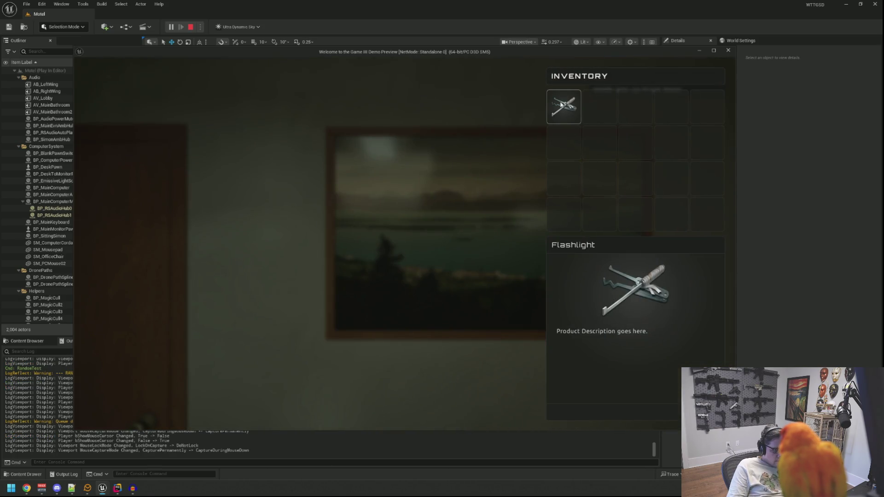
pyautogui.doubleClick(562, 105)
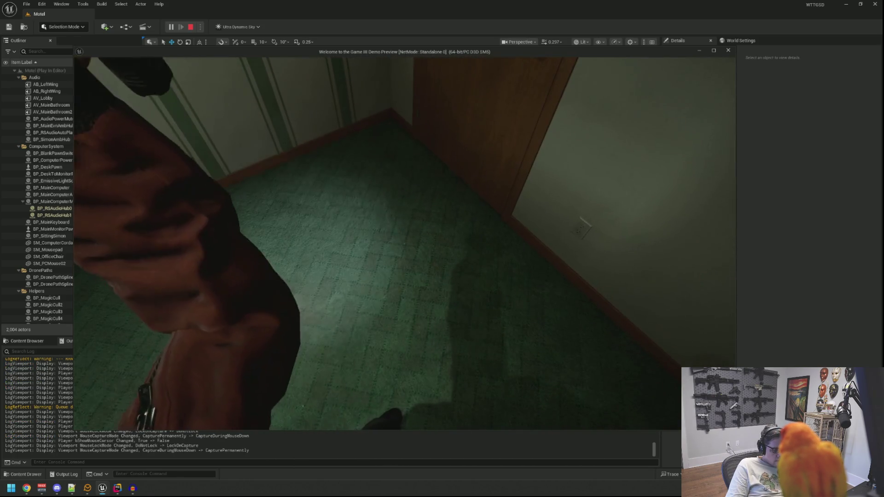
pyautogui.press('f')
# Walk through the storage room and lobby, out across the lot and along the porch to the pole
pyautogui.press('w')
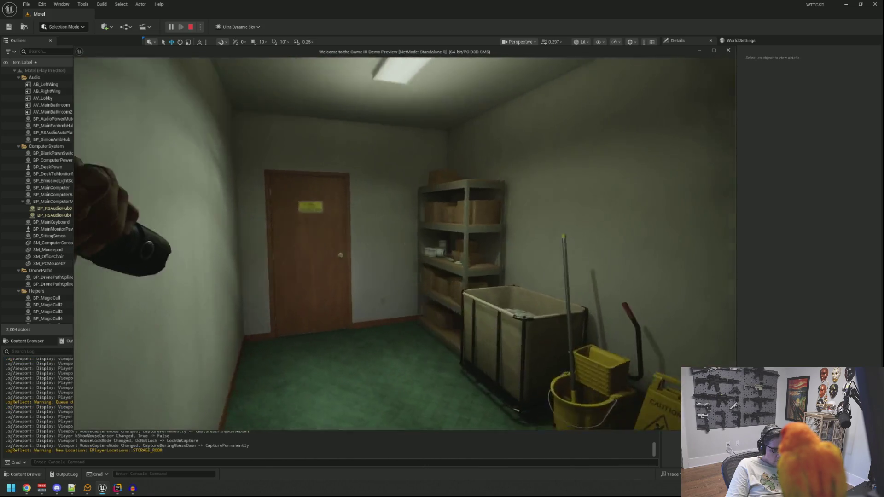
pyautogui.press('e')
pyautogui.press('w')
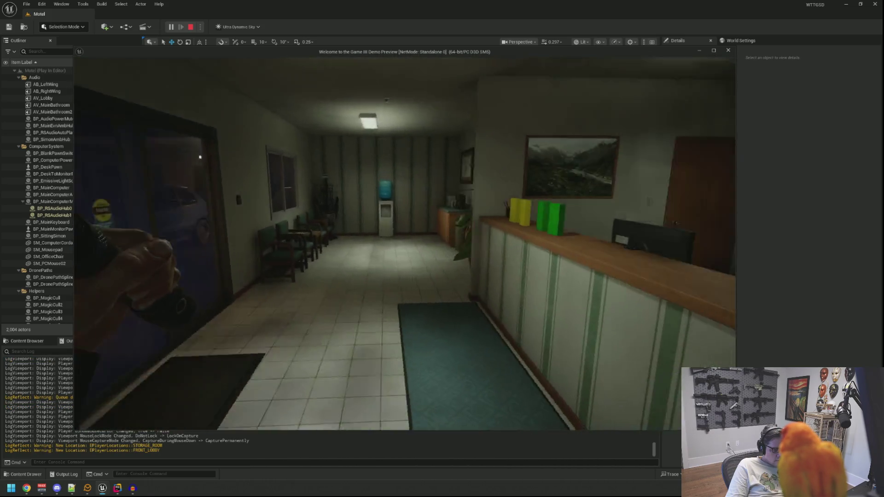
pyautogui.press('w')
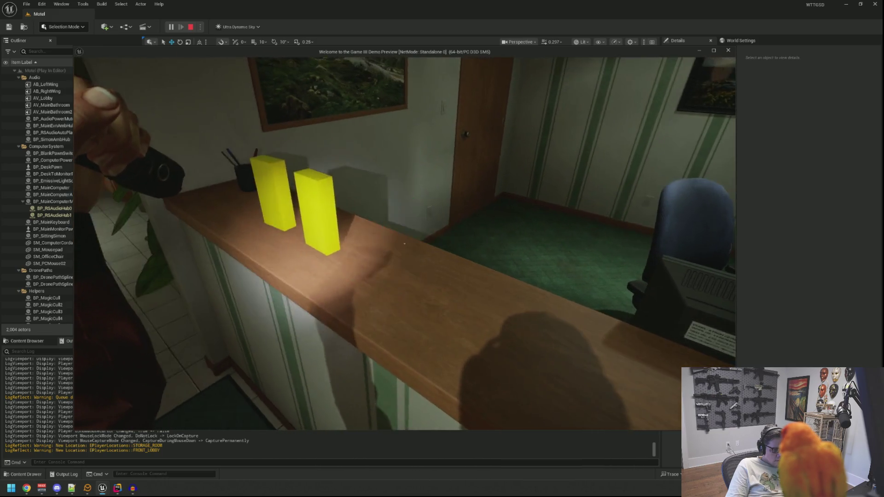
pyautogui.press('w')
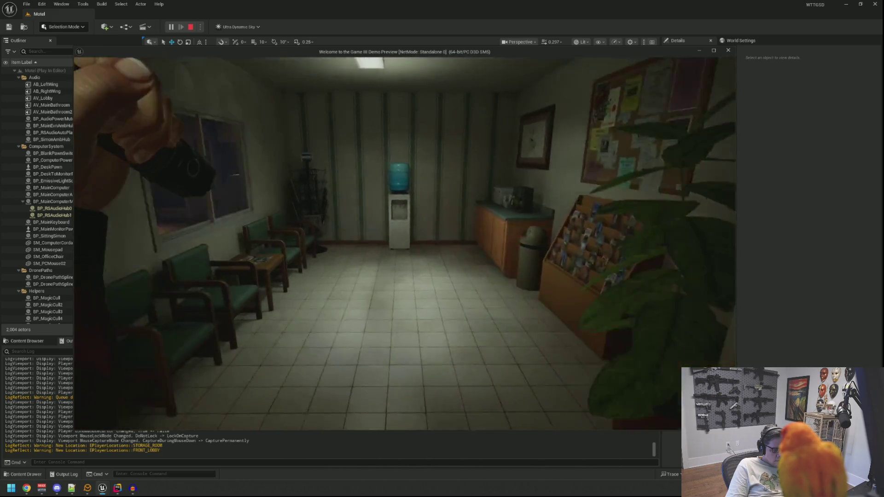
pyautogui.press('w')
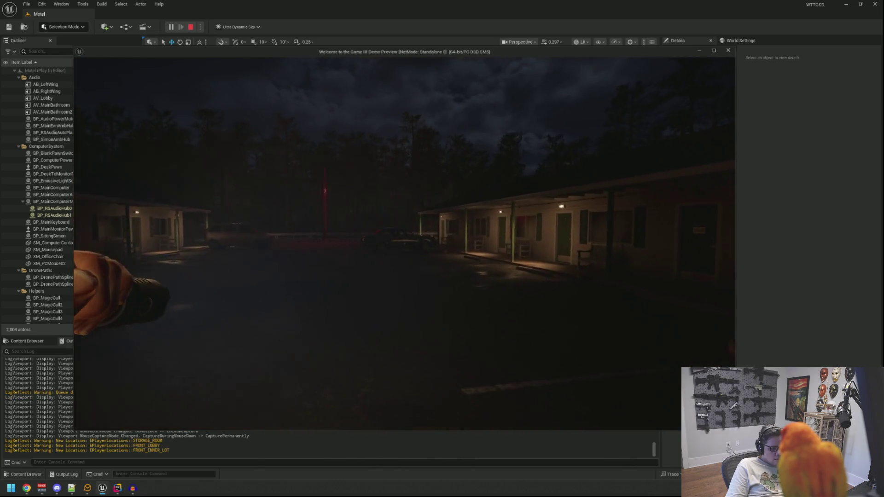
pyautogui.press('w')
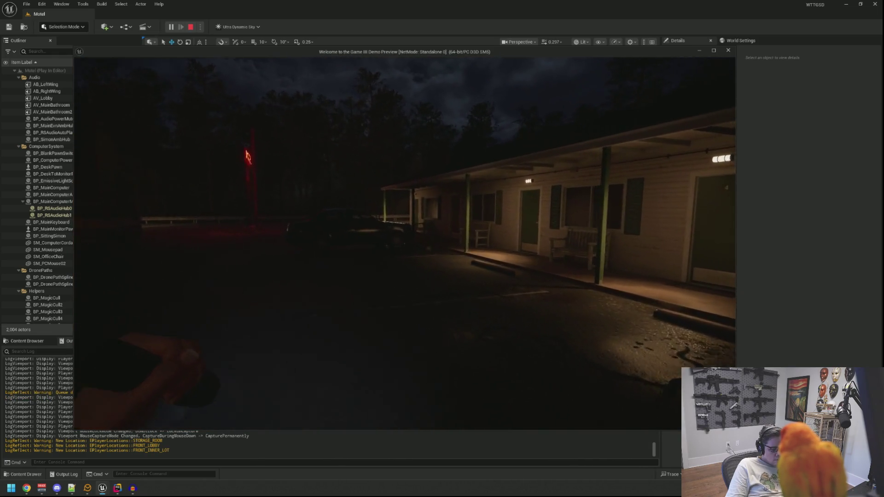
pyautogui.press('w')
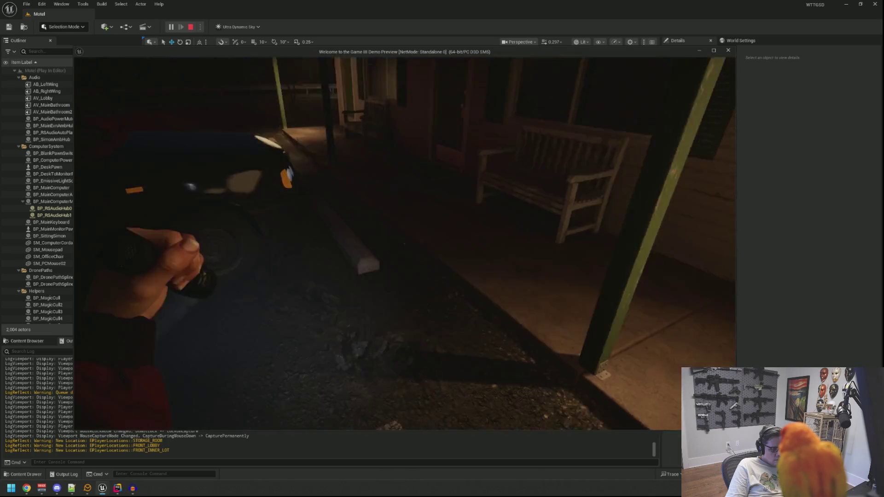
pyautogui.press('w')
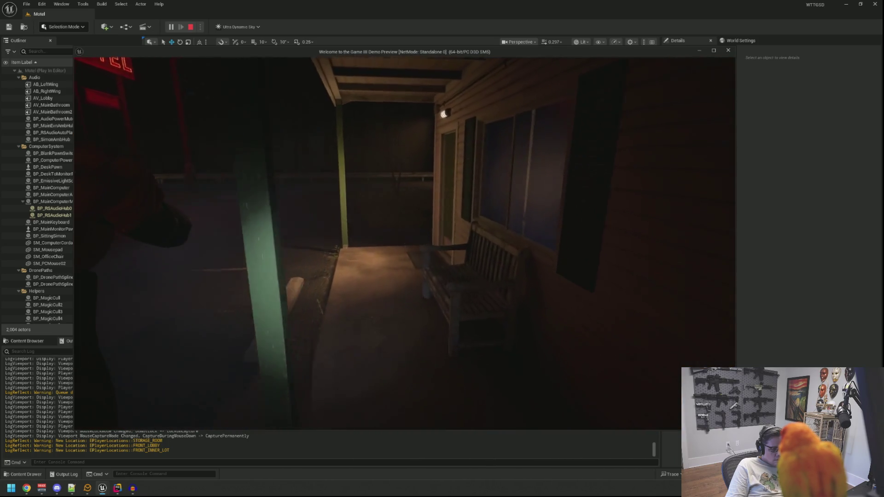
pyautogui.press('w')
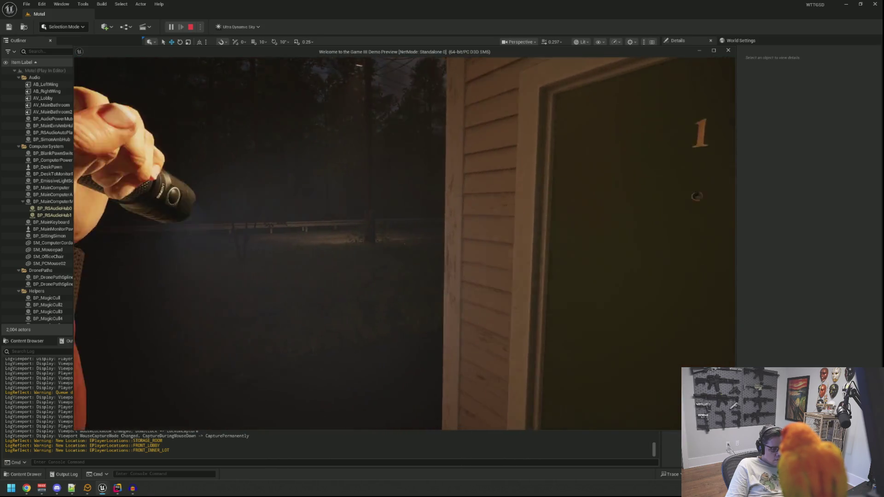
pyautogui.press('w')
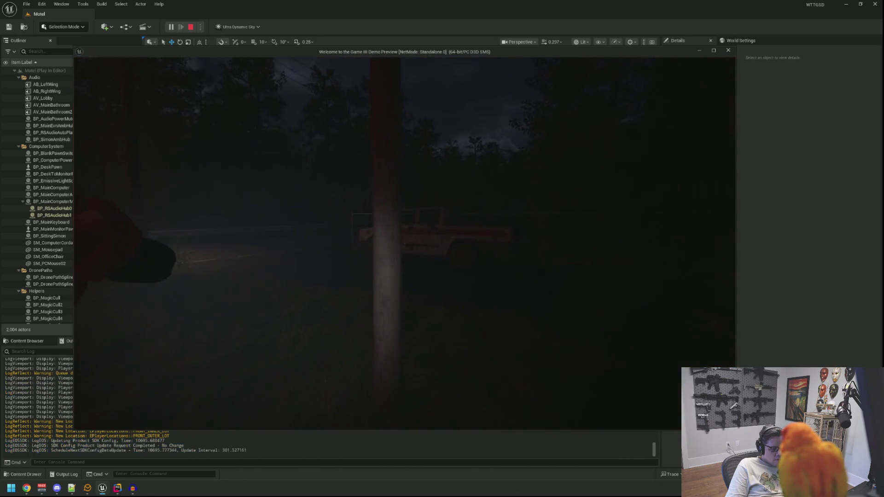
pyautogui.press('w')
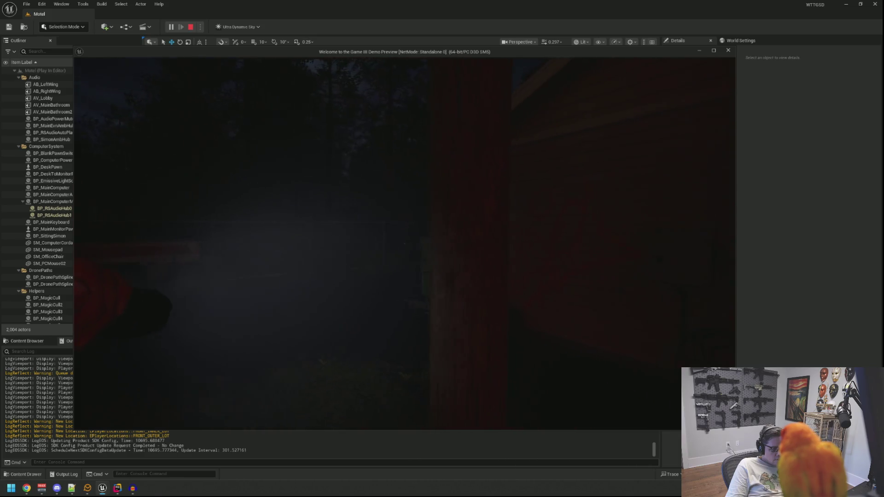
# Equip the Camera from the inventory and mount it on the pole
pyautogui.press('Tab')
pyautogui.click(607, 113)
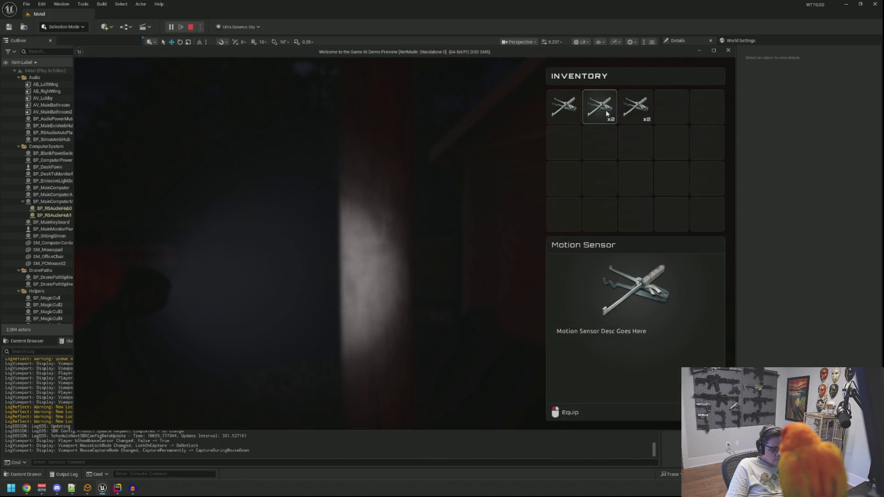
pyautogui.click(635, 106)
pyautogui.press('Tab')
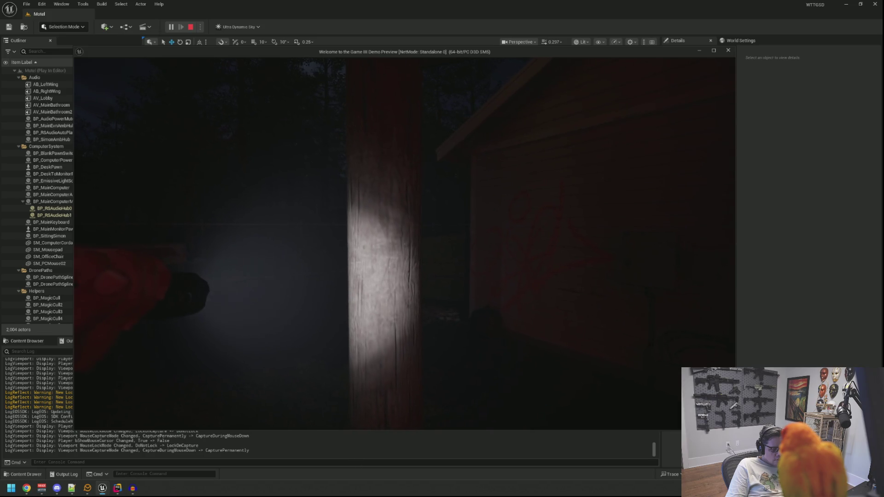
pyautogui.click(405, 244)
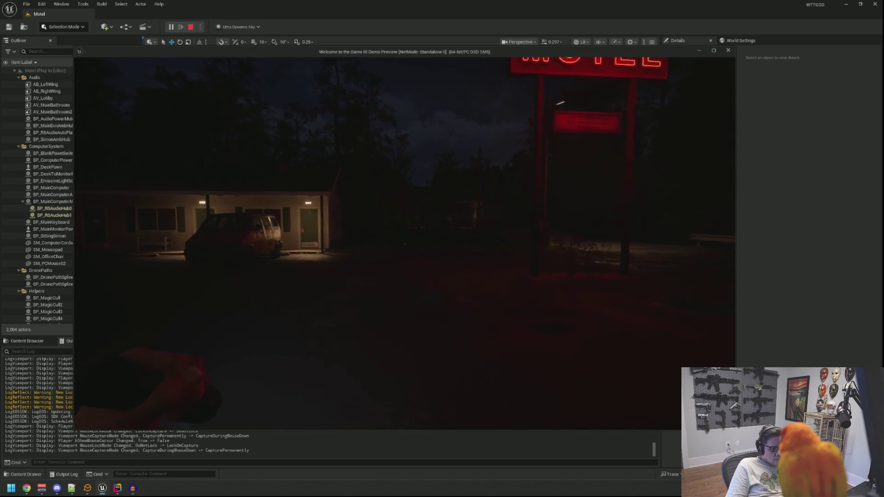
# Walk to the roadside pole, equip the last Camera and mount it there
pyautogui.press('w')
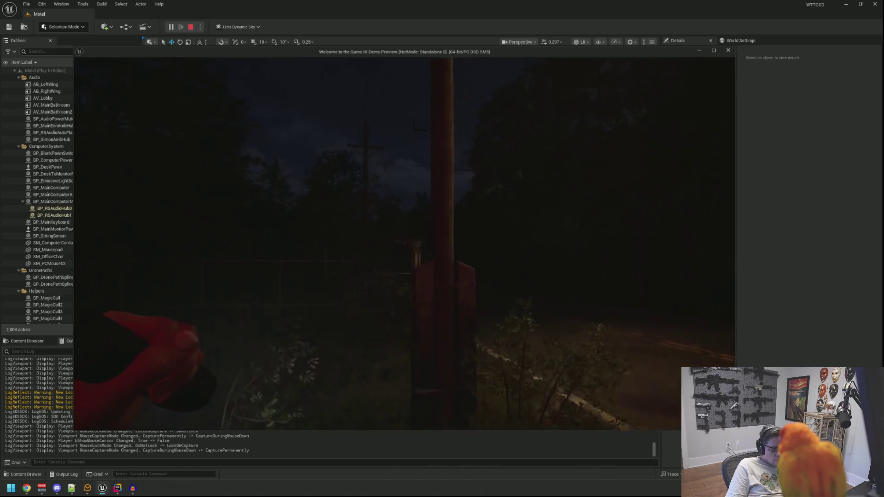
pyautogui.press('Tab')
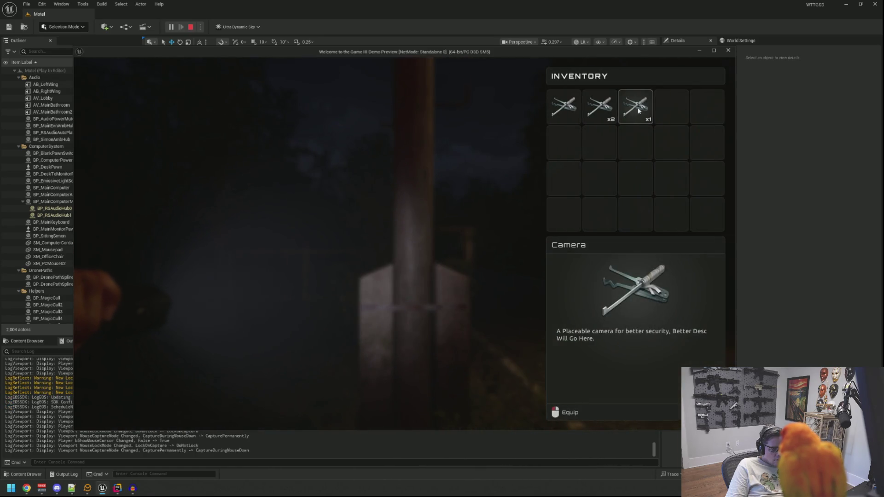
pyautogui.click(639, 111)
pyautogui.press('w')
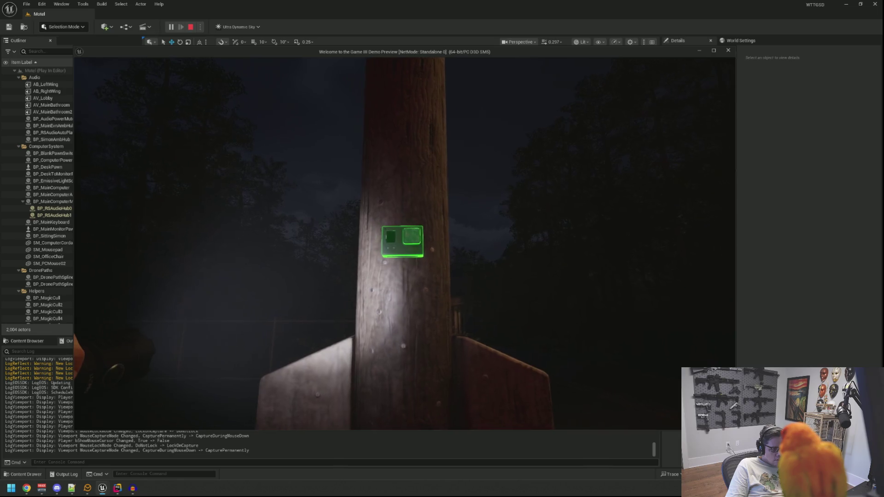
pyautogui.click(403, 242)
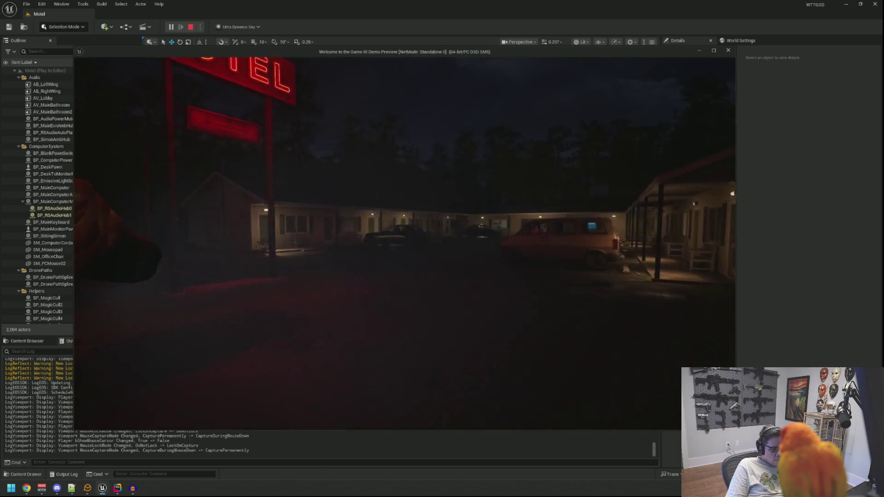
# Walk up to the motel room door and equip the motion sensor
pyautogui.press('w')
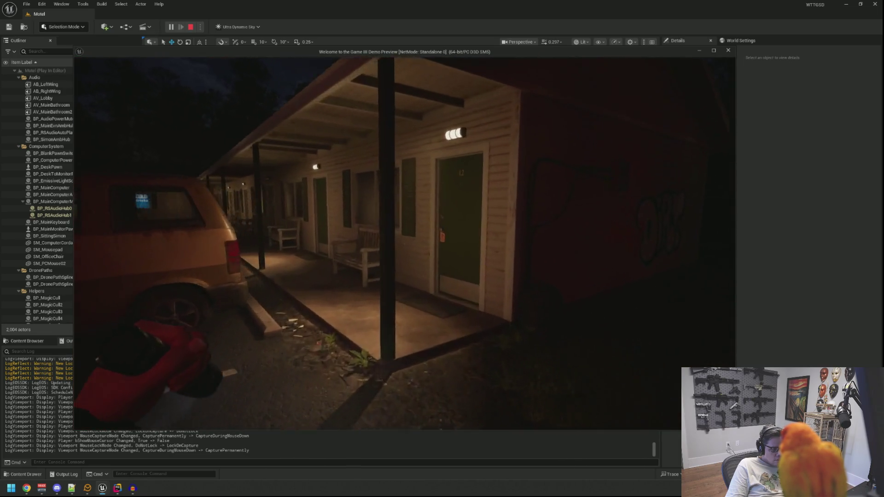
pyautogui.press('w')
pyautogui.press('Tab')
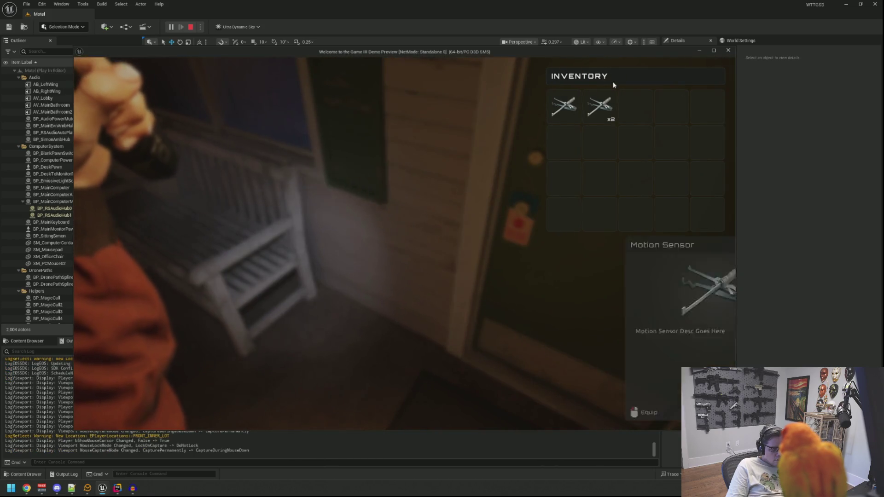
pyautogui.click(600, 105)
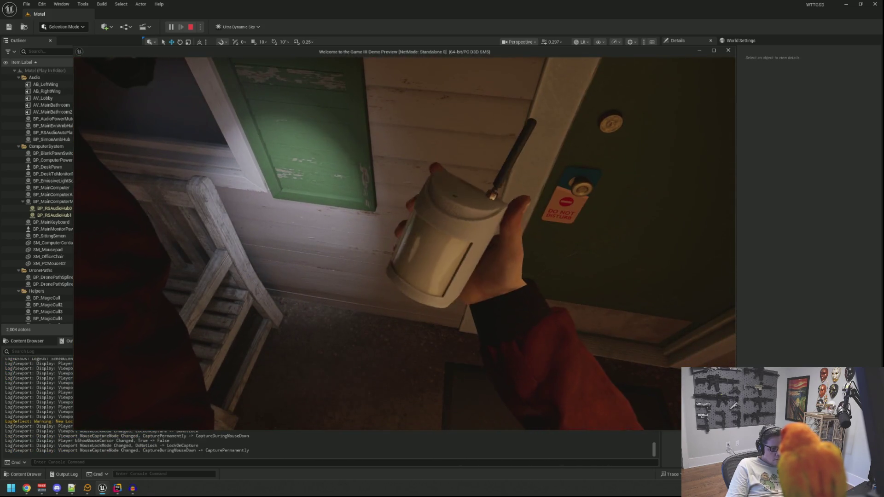
pyautogui.moveTo(405, 243)
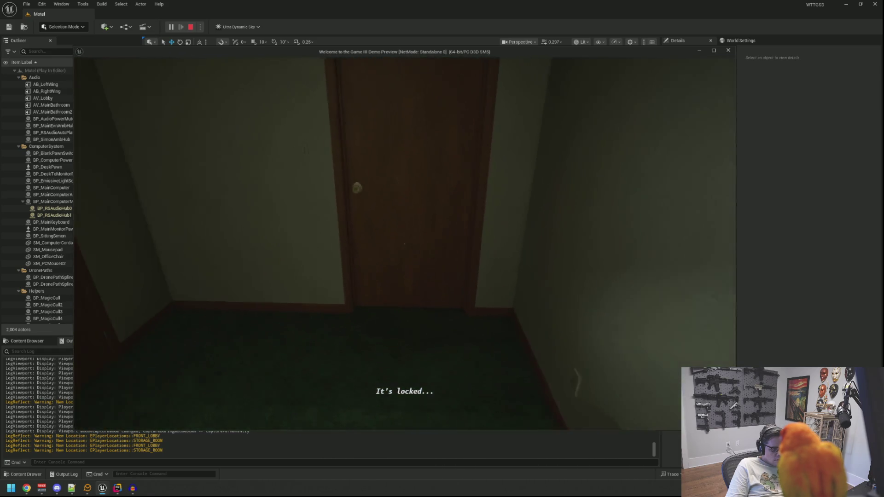
# Walk past the lobby and through the utility room, opening the back door onto the alley
pyautogui.press('w')
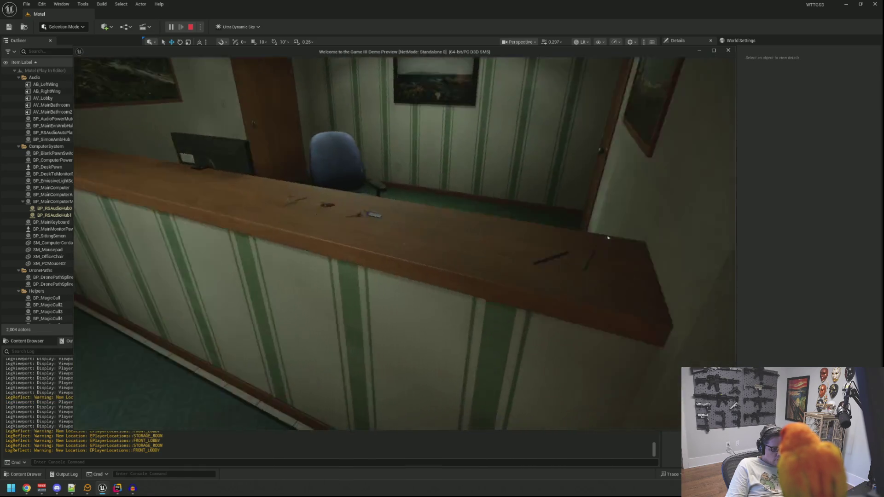
pyautogui.press('w')
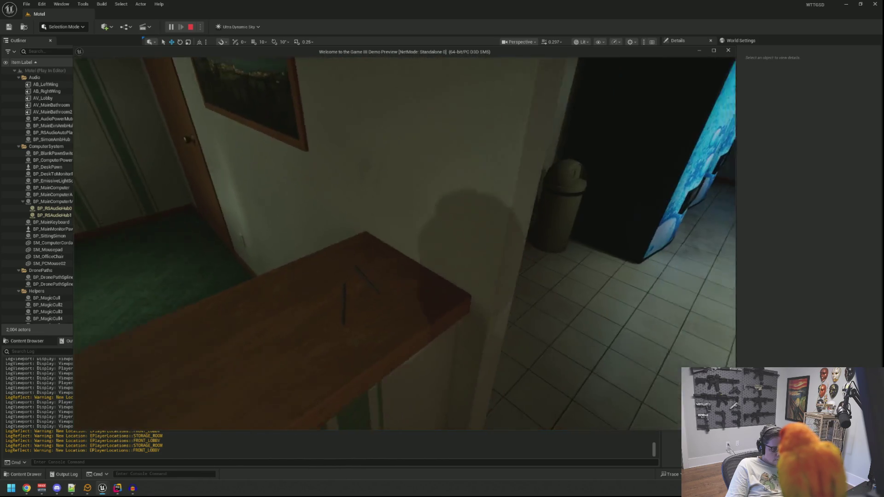
pyautogui.press('w')
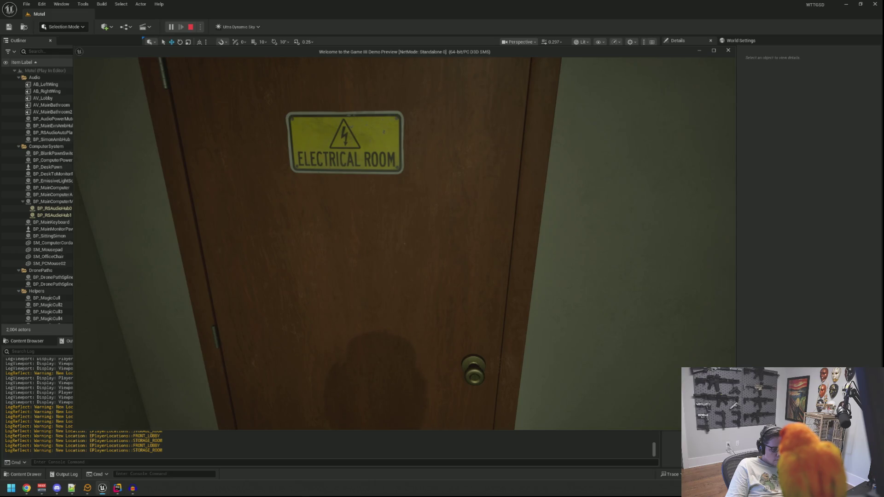
pyautogui.press('w')
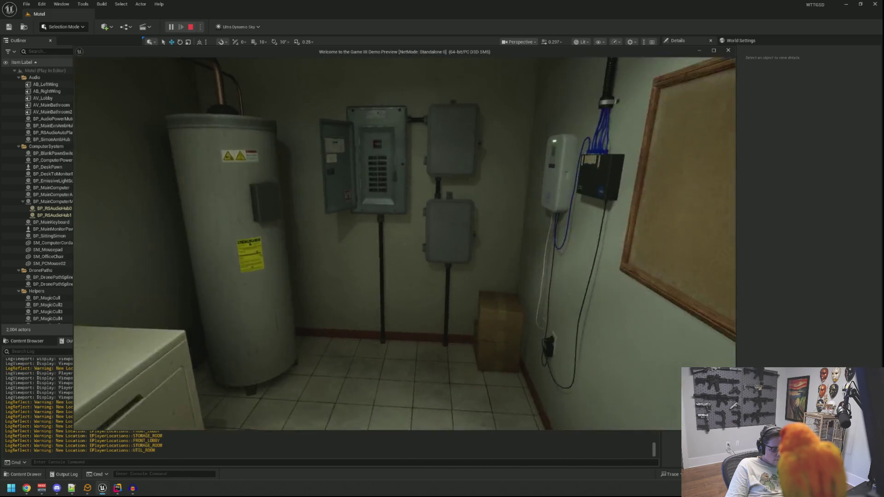
pyautogui.press('w')
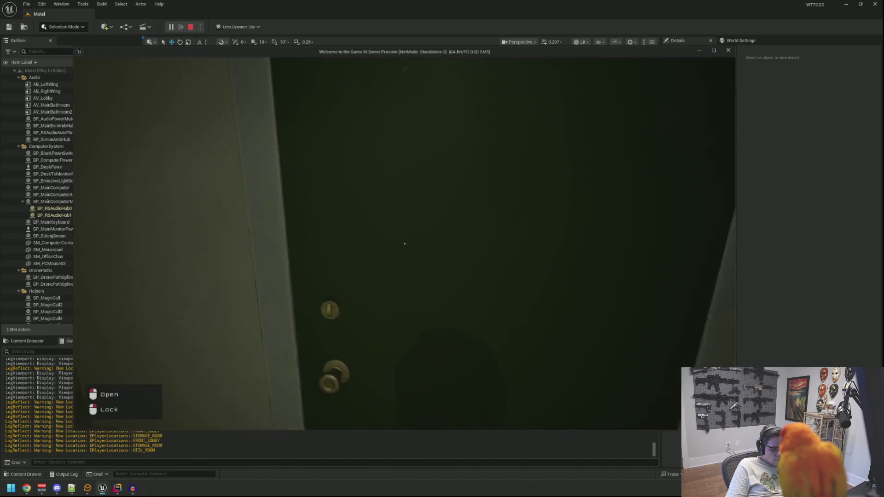
pyautogui.click(405, 244)
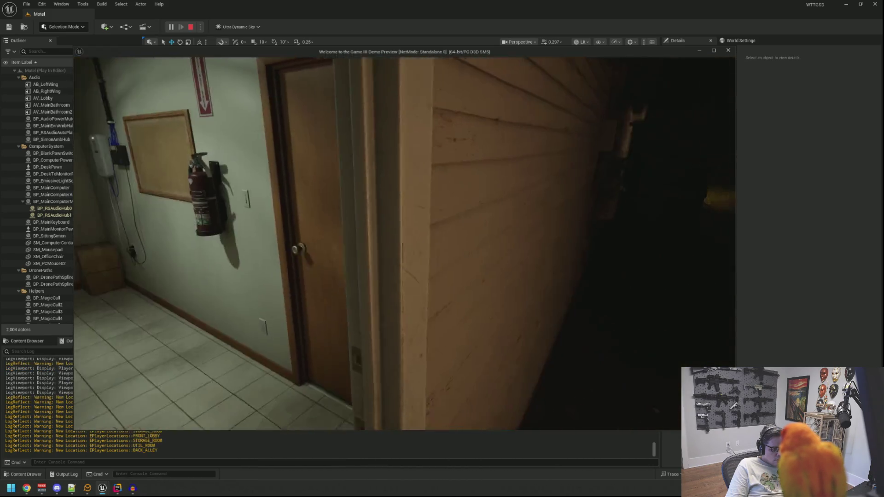
# Check the Employee Key in the inventory, then walk back to the green utility room door
pyautogui.press('Tab')
pyautogui.click(647, 114)
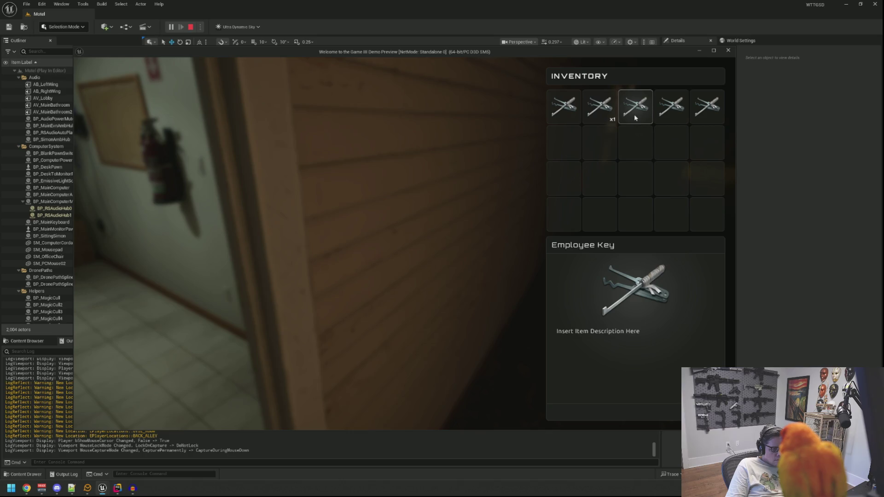
pyautogui.press('Tab')
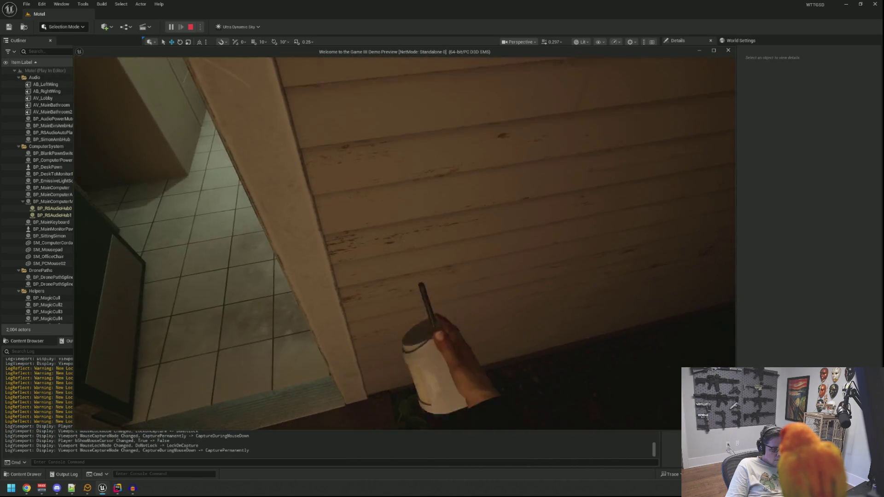
pyautogui.press('w')
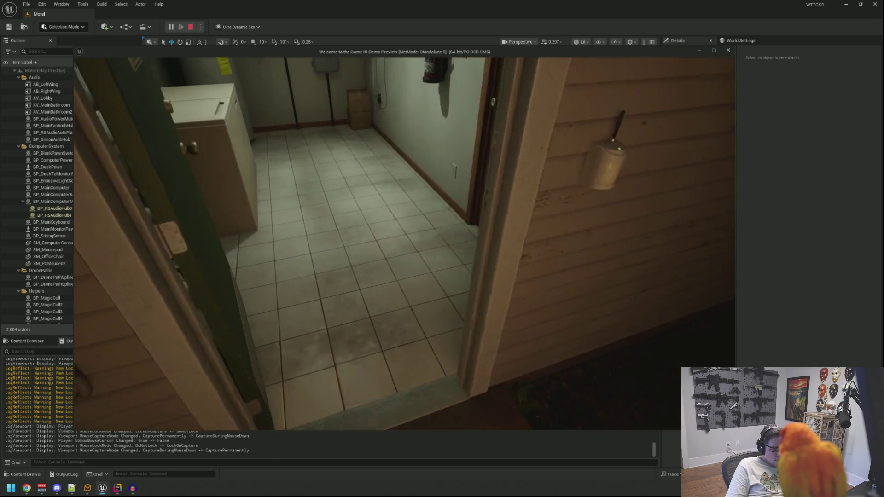
pyautogui.press('w')
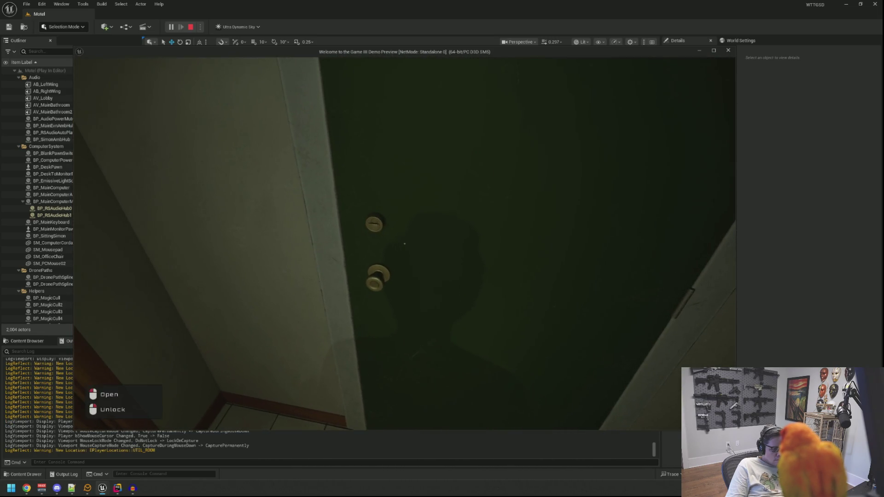
# Go through the brown door and side office into the restroom and switch off its light
pyautogui.press('w')
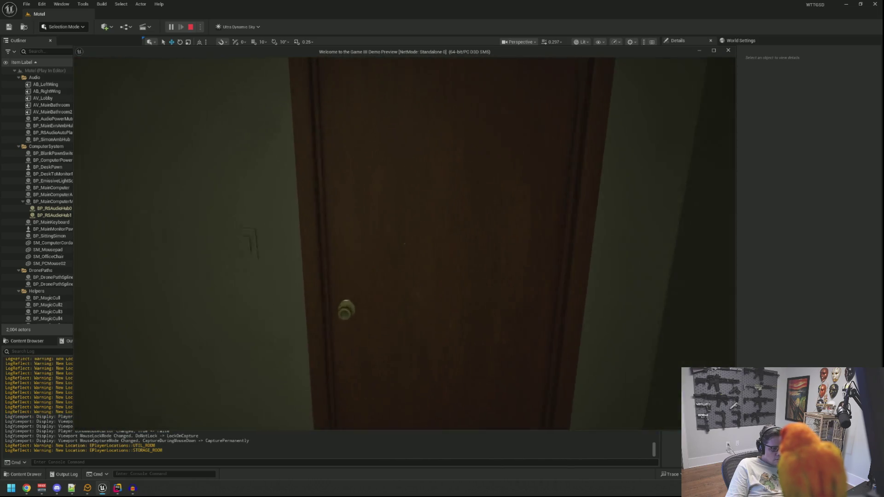
pyautogui.click(405, 243)
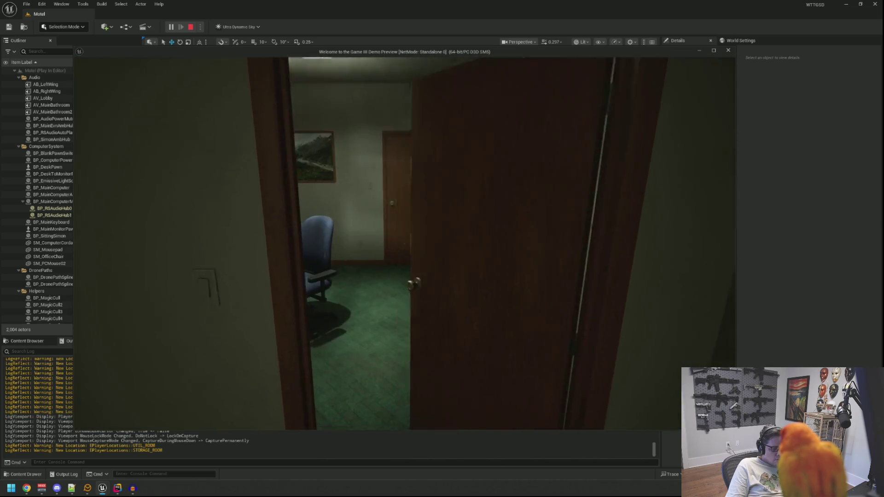
pyautogui.press('w')
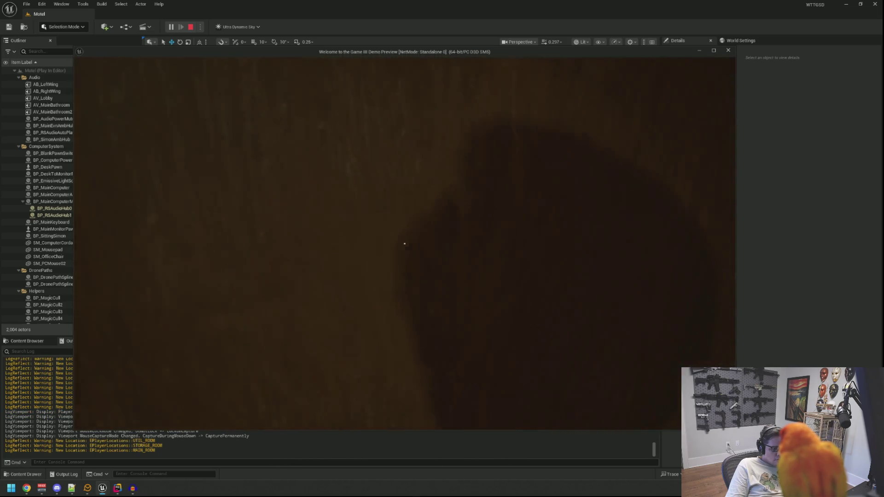
pyautogui.click(405, 244)
pyautogui.press('w')
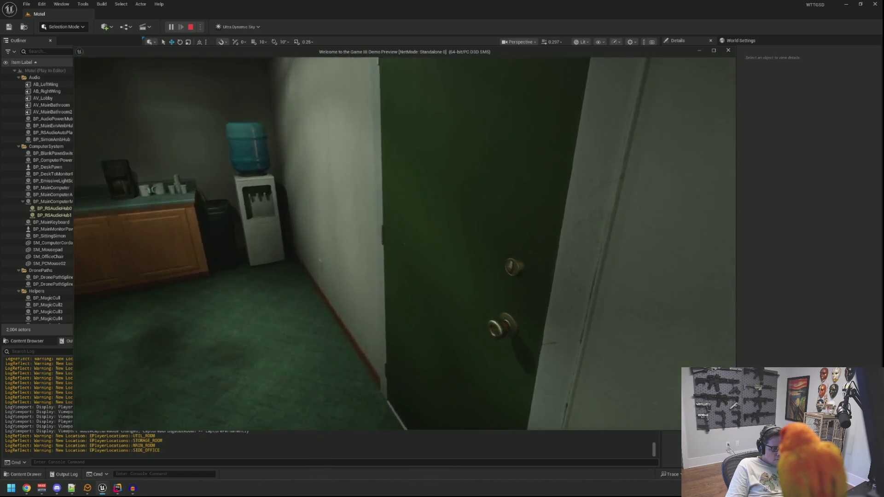
pyautogui.press('w')
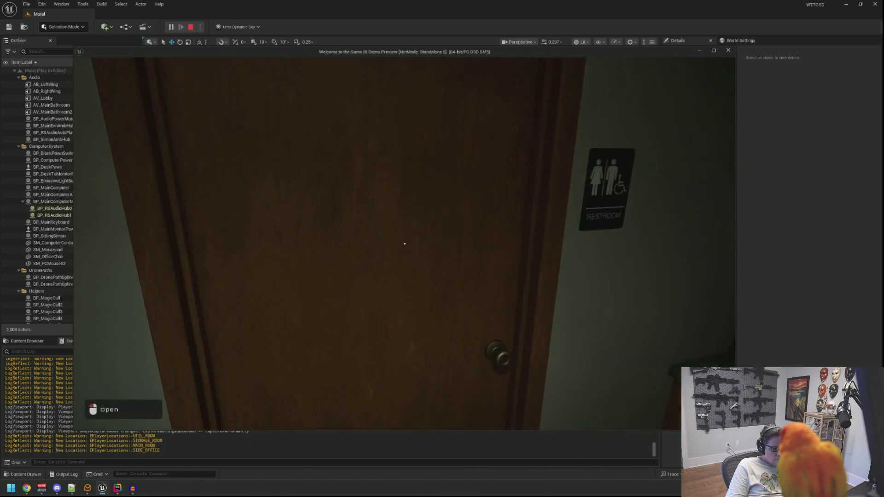
pyautogui.click(405, 243)
pyautogui.press('w')
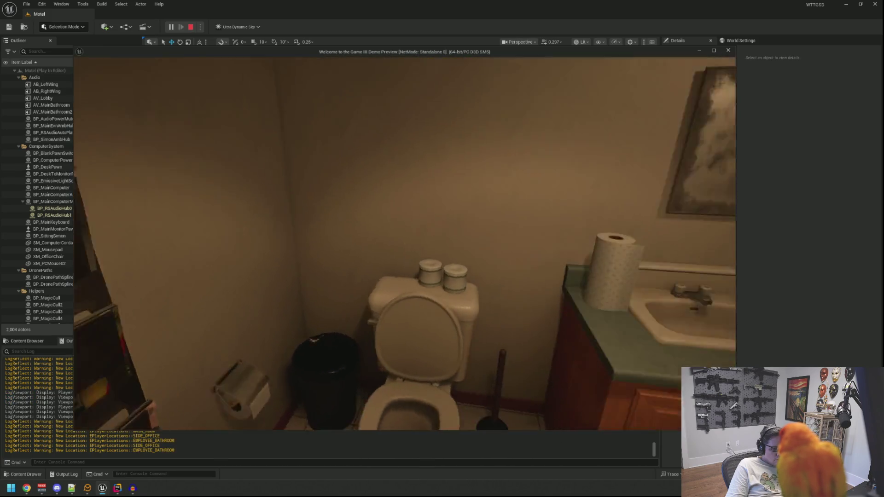
pyautogui.press('w')
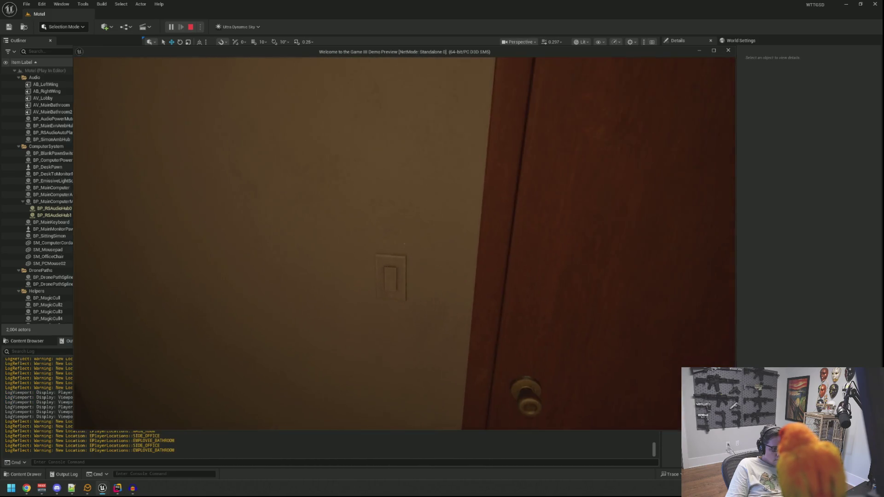
pyautogui.click(405, 244)
# Leave the restroom through the side office into the main room and sit at the computer desk
pyautogui.click(405, 244)
pyautogui.press('w')
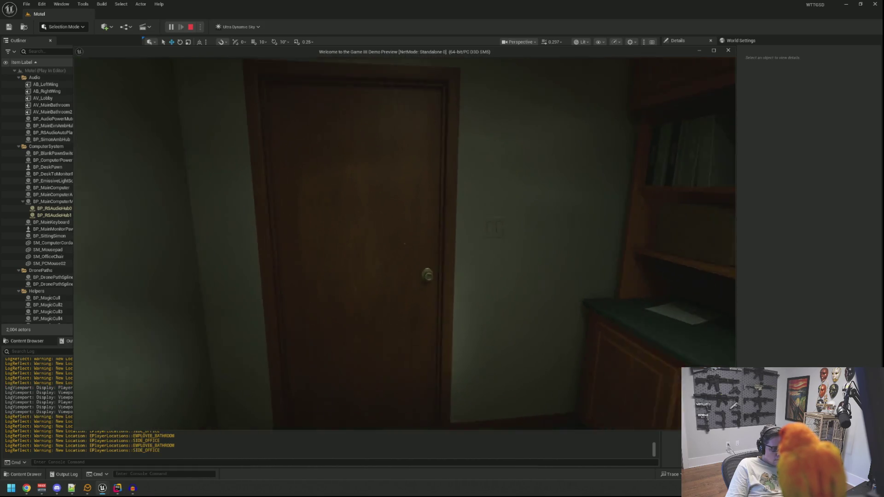
pyautogui.click(405, 244)
pyautogui.press('w')
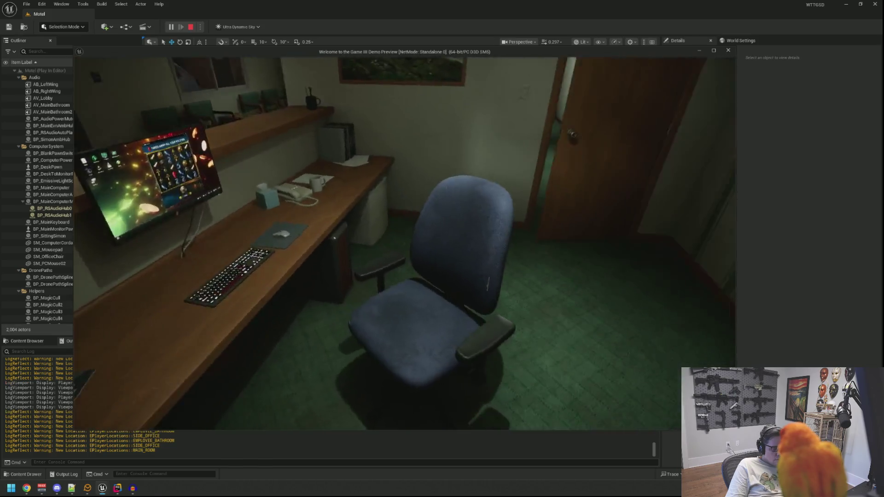
pyautogui.click(405, 243)
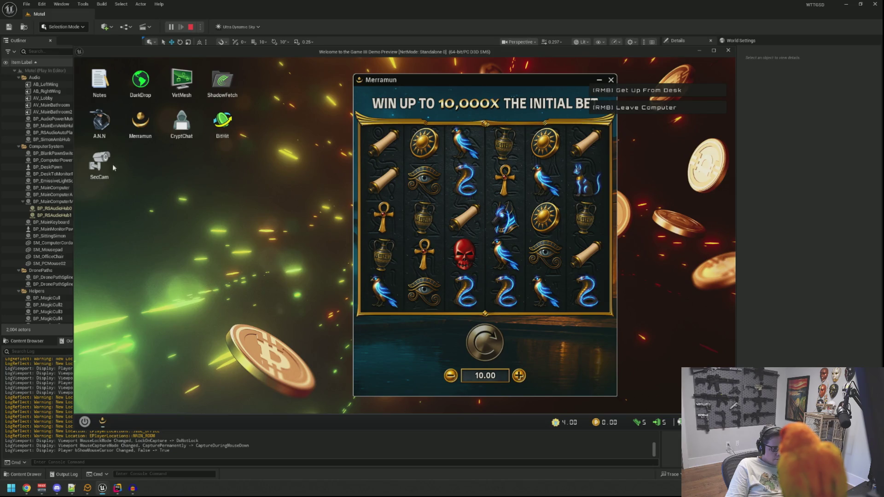
# Open SecCam and cycle through three of the motel's security camera feeds
pyautogui.doubleClick(113, 165)
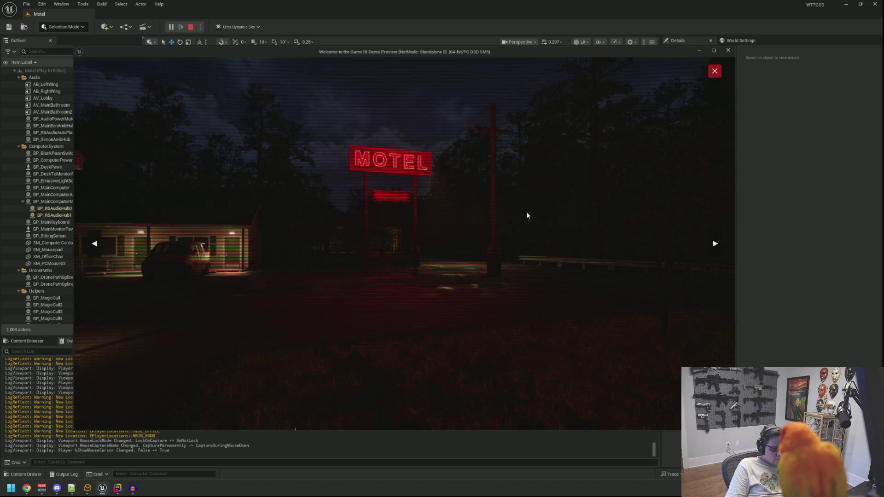
pyautogui.press('Right')
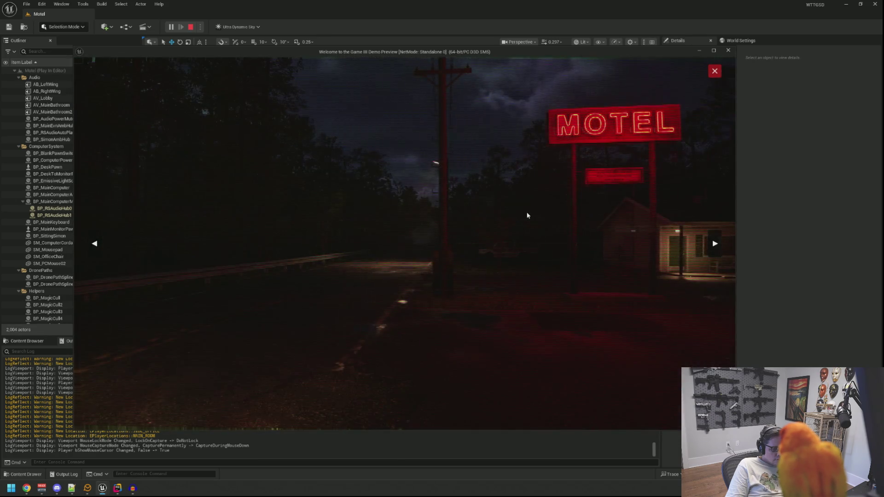
pyautogui.press('Right')
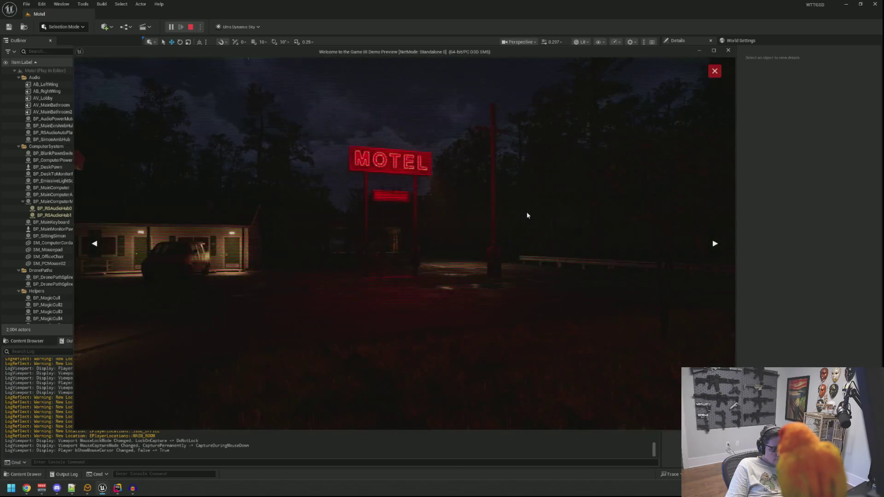
pyautogui.press('Right')
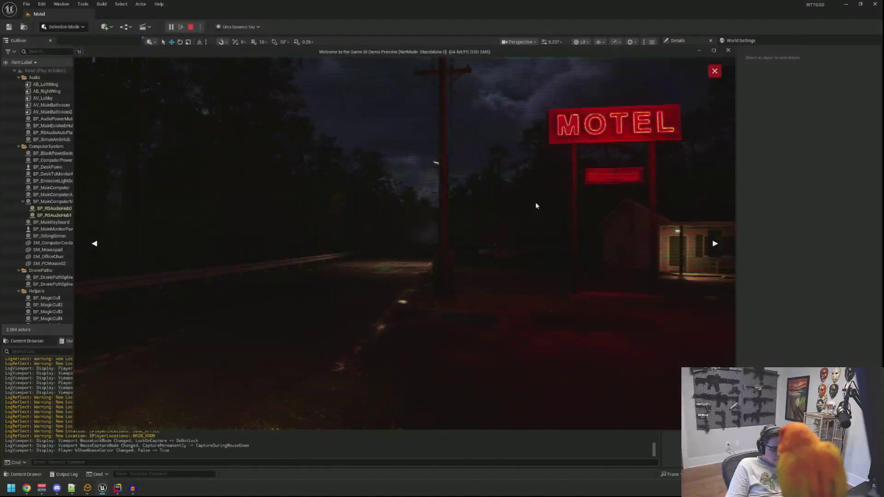
# Close the camera viewer and the Merramun slots, then launch VirtMesh
pyautogui.press('Escape')
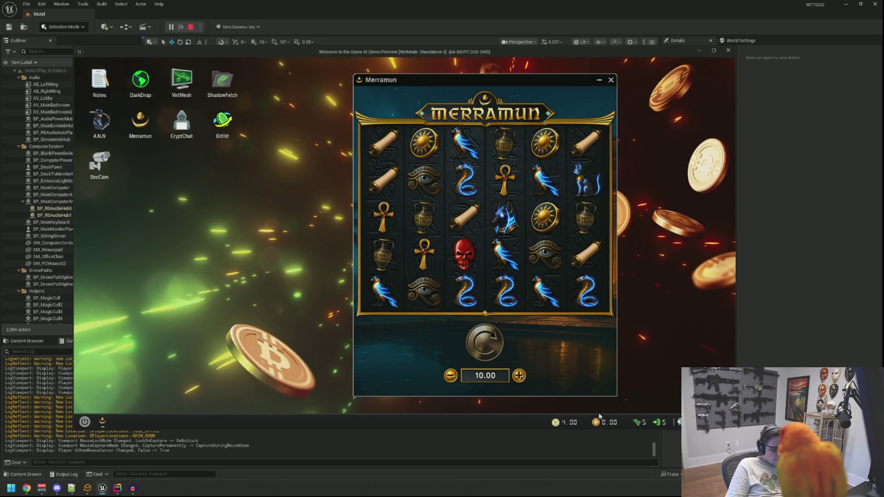
pyautogui.click(612, 80)
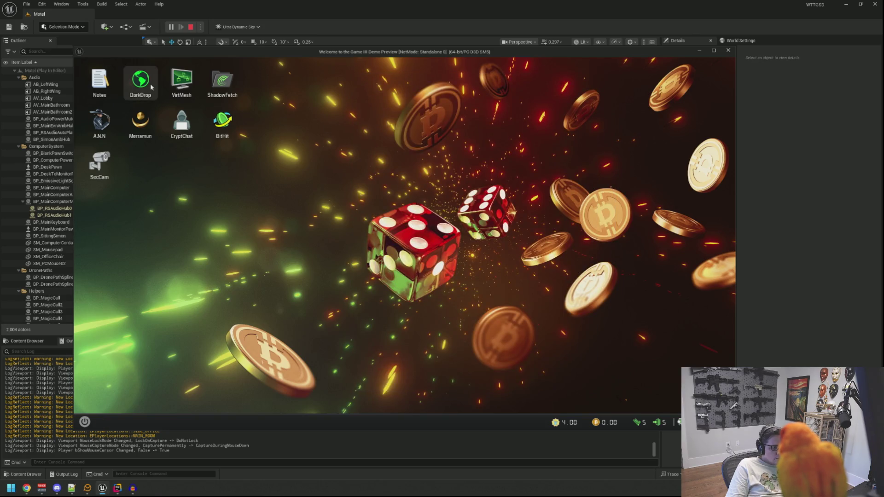
pyautogui.doubleClick(181, 80)
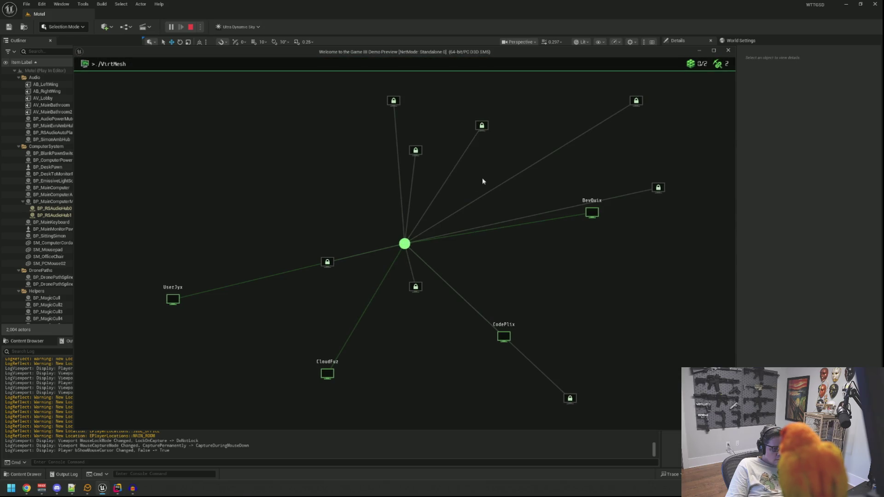
# Try to hack the DevQuix node by routing grid arrows and injecting; the breach fails
pyautogui.click(596, 226)
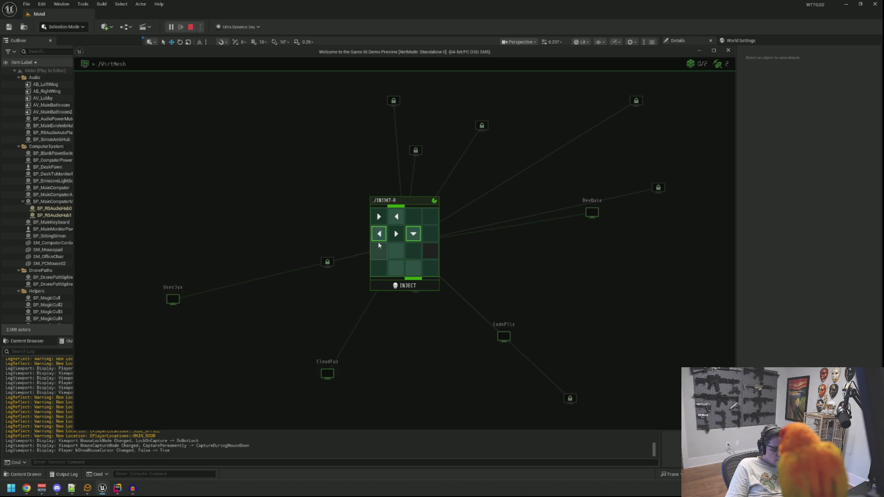
pyautogui.click(414, 239)
pyautogui.click(418, 270)
pyautogui.click(416, 241)
pyautogui.click(420, 286)
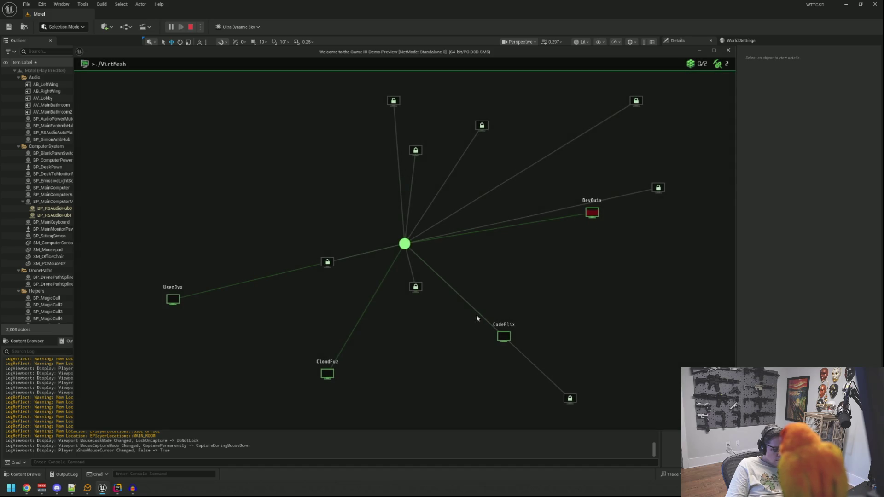
# Breach the CodePlix node with a left-then-down arrow path and set it mining
pyautogui.click(503, 338)
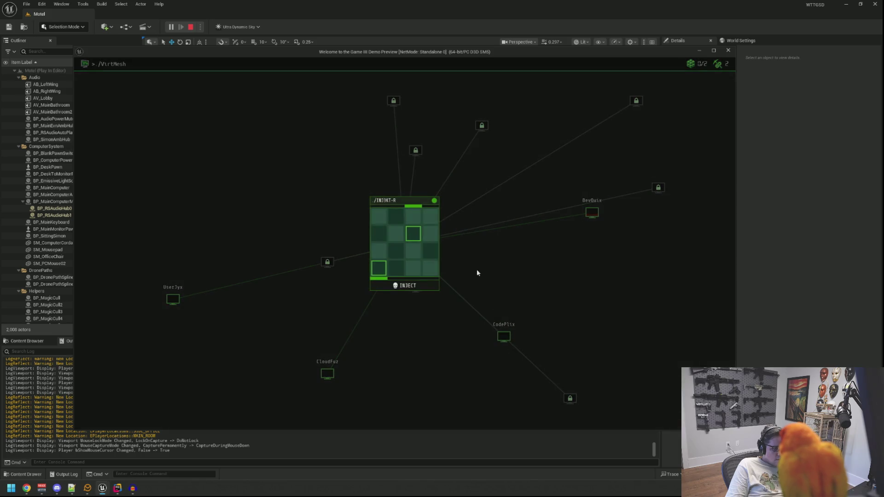
pyautogui.click(413, 217)
pyautogui.click(396, 235)
pyautogui.click(379, 234)
pyautogui.click(384, 255)
pyautogui.click(404, 286)
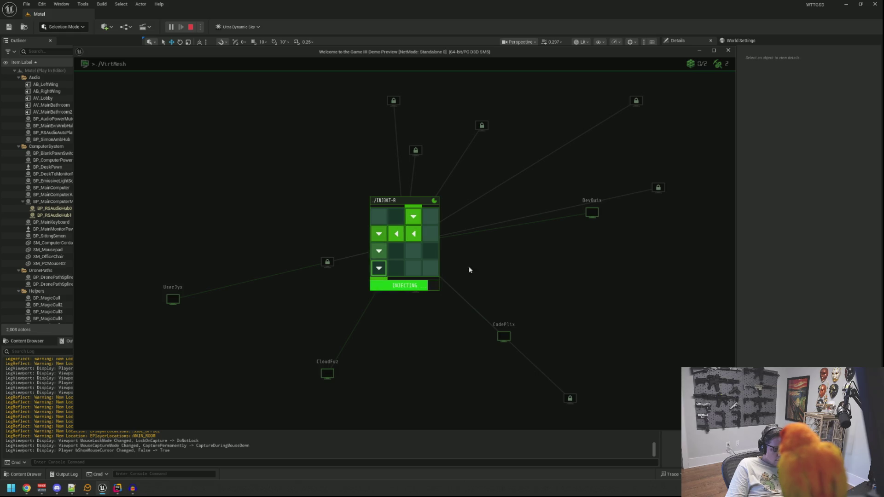
pyautogui.click(505, 336)
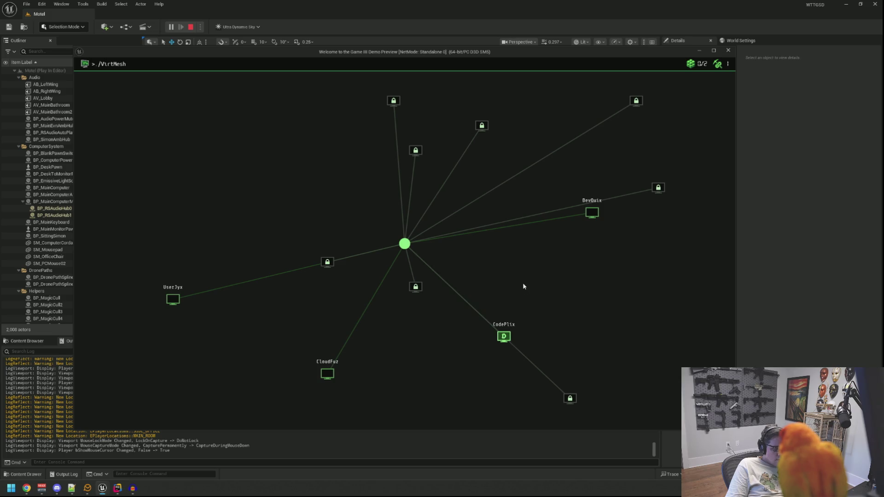
pyautogui.click(507, 336)
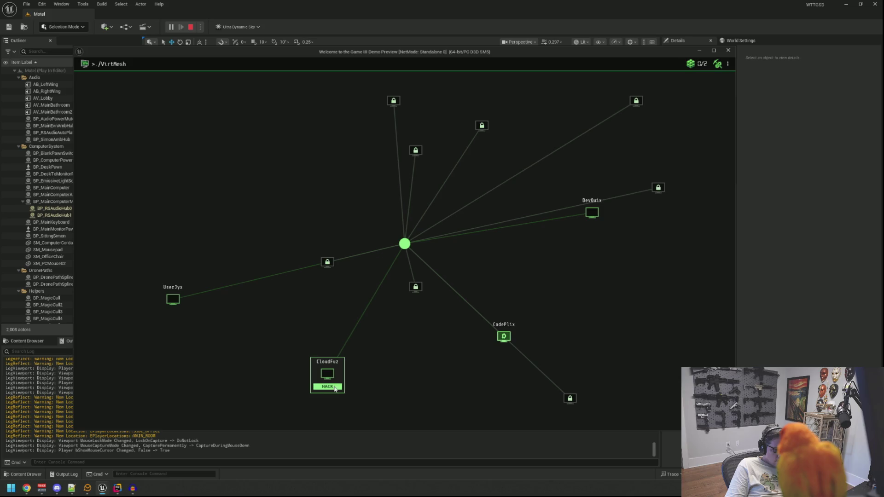
# Attempt the CloudFuz node with a right-then-down arrow path and inject it
pyautogui.click(328, 388)
pyautogui.click(402, 282)
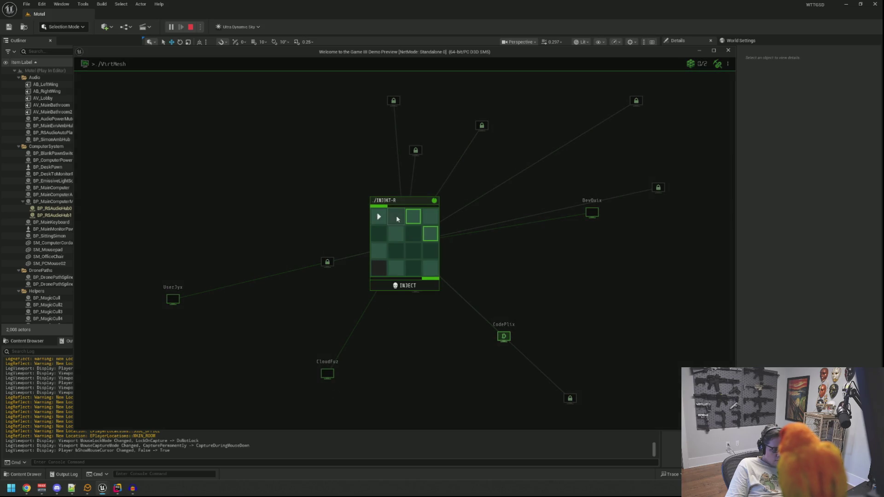
pyautogui.click(431, 217)
pyautogui.click(431, 234)
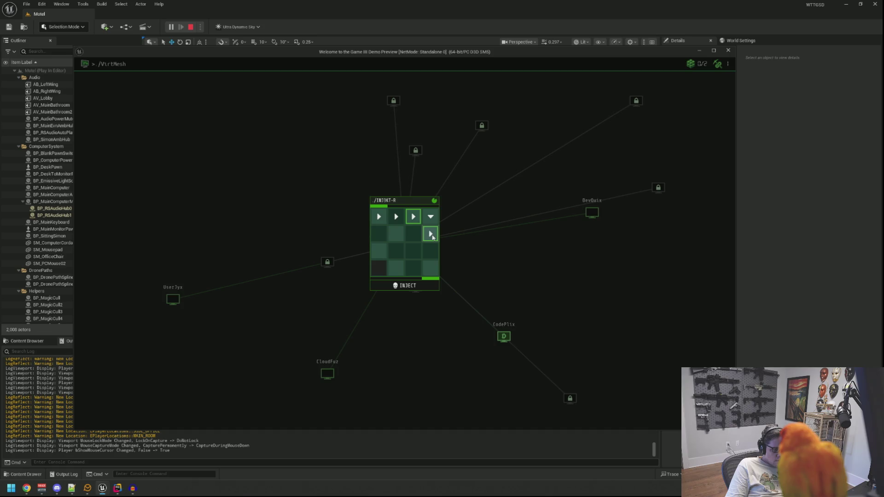
pyautogui.click(430, 263)
pyautogui.click(432, 252)
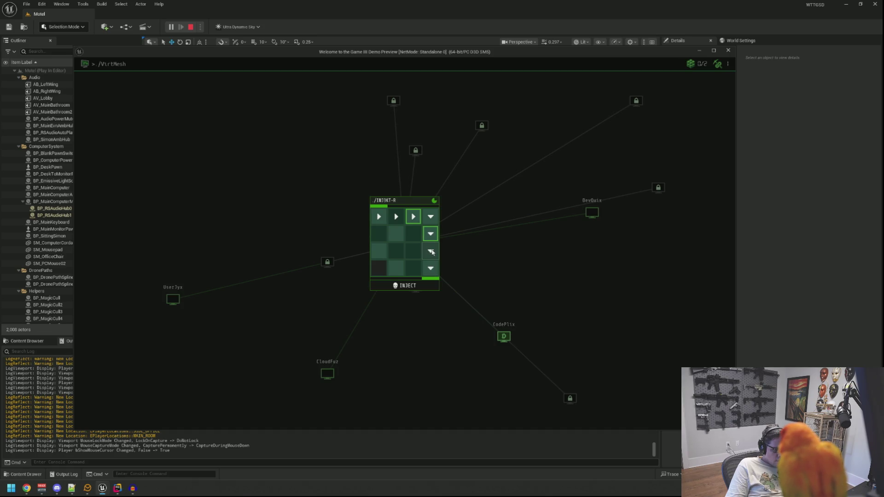
pyautogui.click(404, 285)
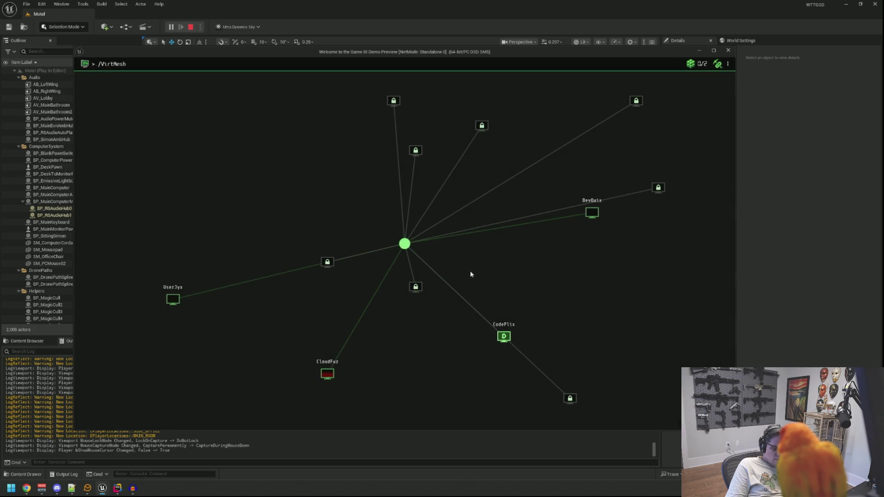
# Retry CloudFuz with a leftward downward arrow path, breach it, and start mining
pyautogui.click(327, 377)
pyautogui.click(327, 385)
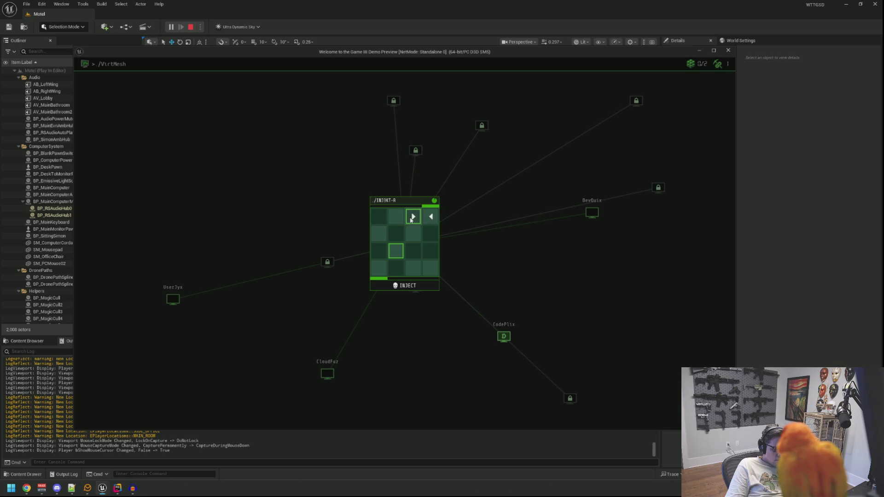
pyautogui.click(396, 218)
pyautogui.click(396, 235)
pyautogui.click(381, 258)
pyautogui.click(387, 286)
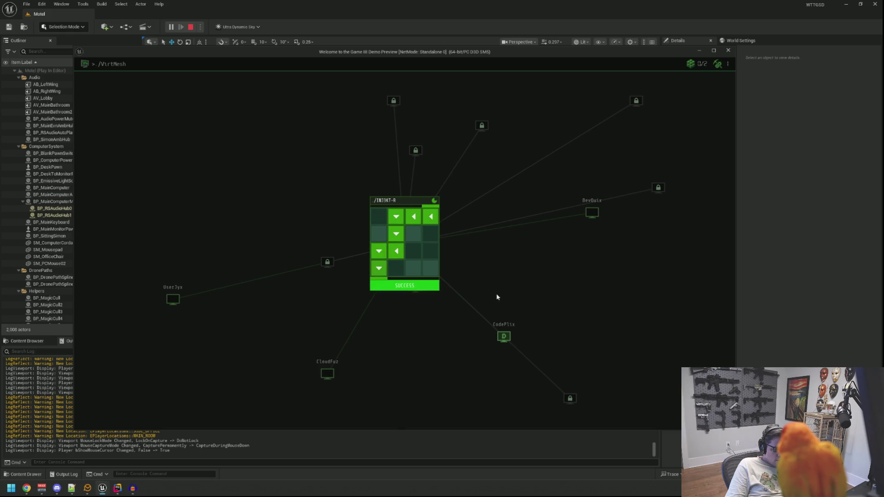
pyautogui.click(327, 373)
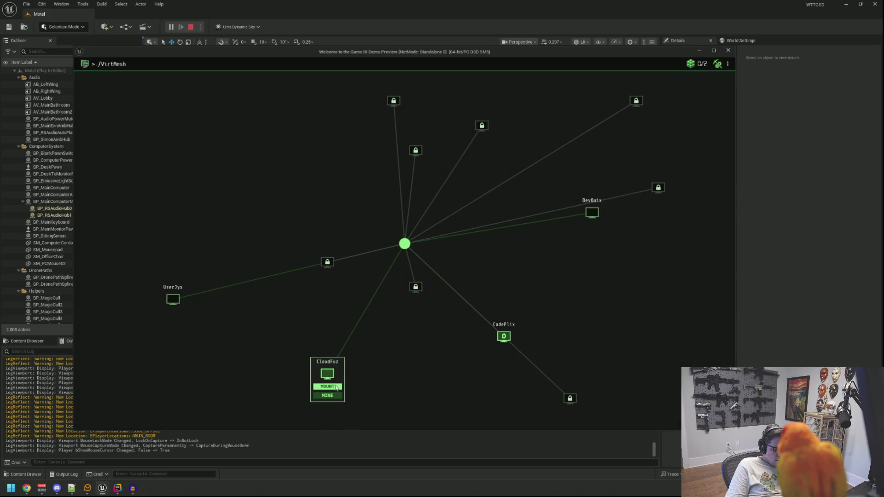
pyautogui.click(337, 398)
# Check CloudFuz's mining rate, then close its info card and VirtMesh
pyautogui.click(328, 372)
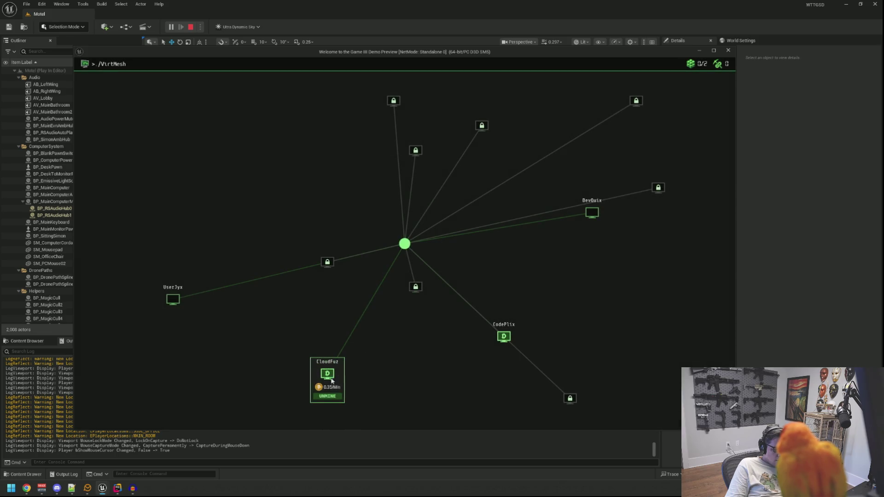
pyautogui.click(364, 386)
pyautogui.click(407, 246)
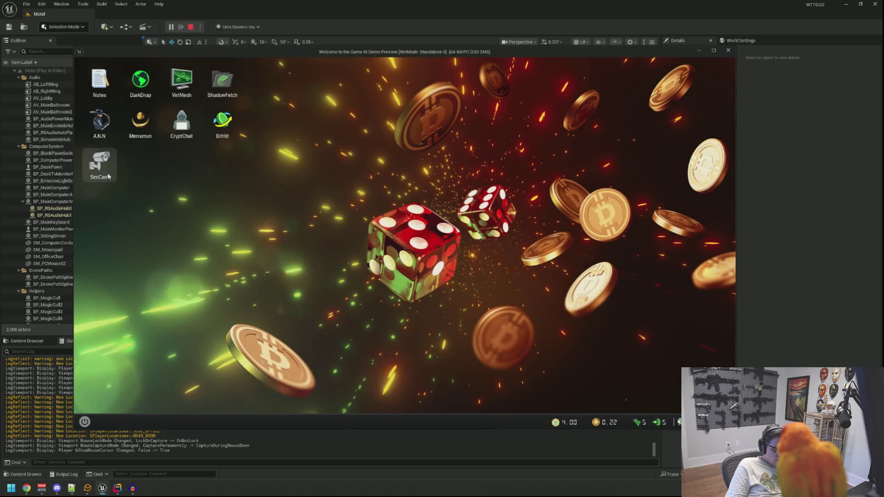
# Open SecCam, flip through two more camera views, and close it
pyautogui.doubleClick(108, 174)
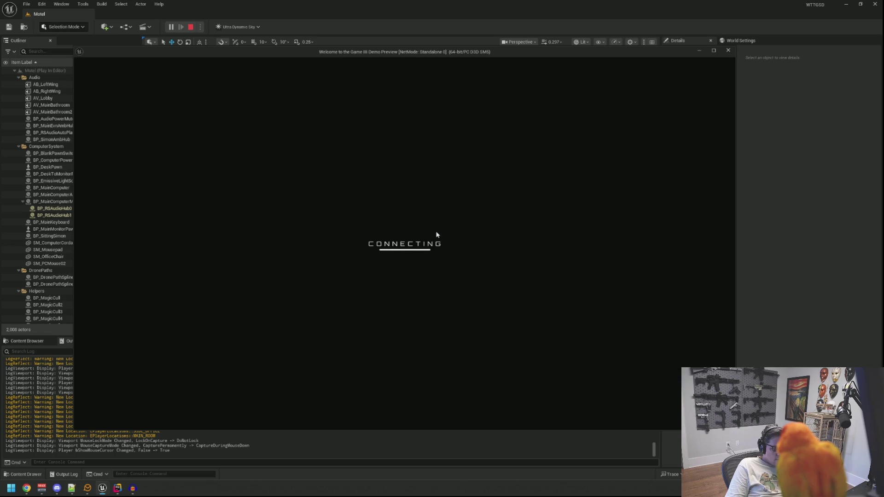
pyautogui.press('Right')
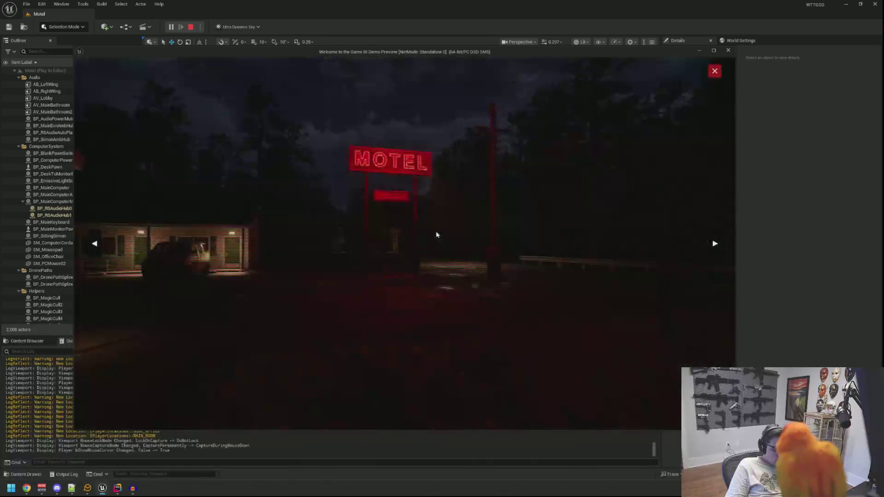
pyautogui.press('Right')
pyautogui.click(715, 71)
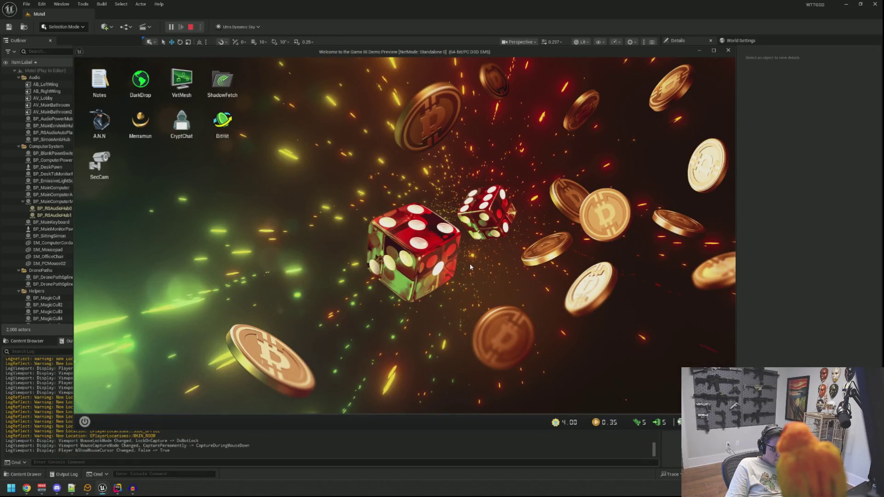
# Add 10 DOS coins with the console command 'add 10' and open the BitHit exchange
pyautogui.press('`')
pyautogui.write('add')
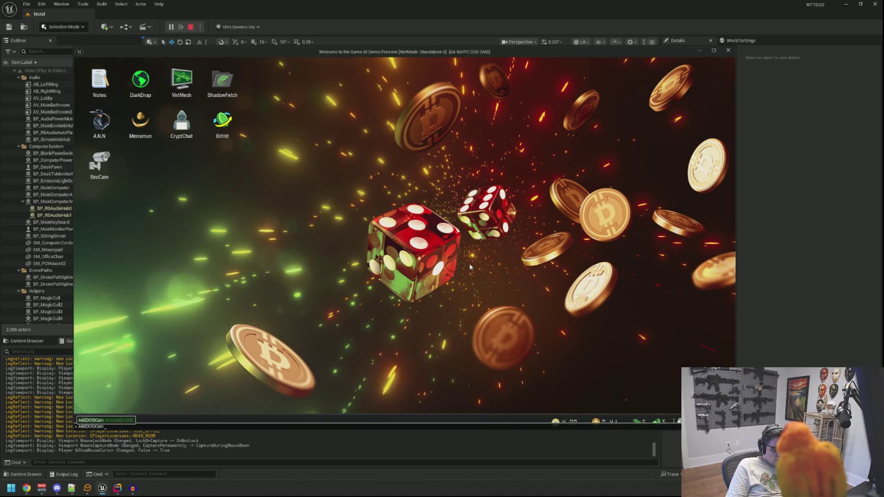
pyautogui.write(' 10')
pyautogui.press('Return')
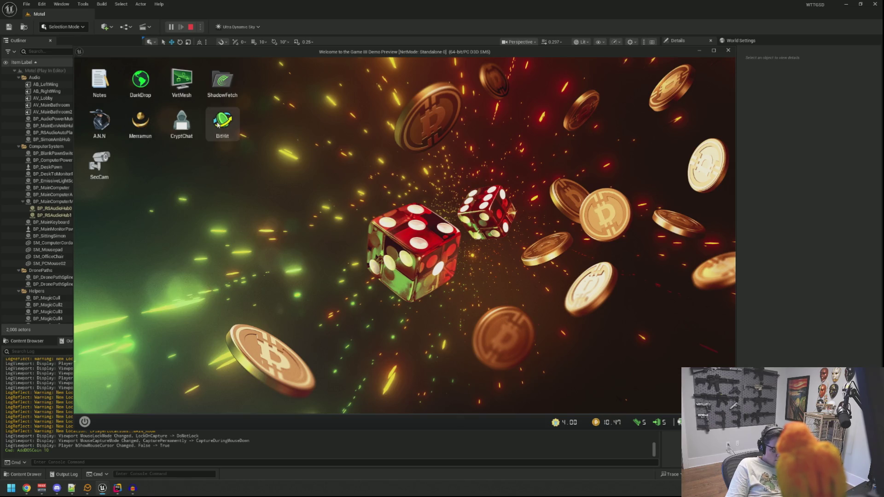
pyautogui.doubleClick(218, 124)
# Exchange 10 DOS Coin for 100 YoloYen in BitHit, then launch the Merramun slots
pyautogui.moveTo(218, 130); pyautogui.dragTo(225, 167)
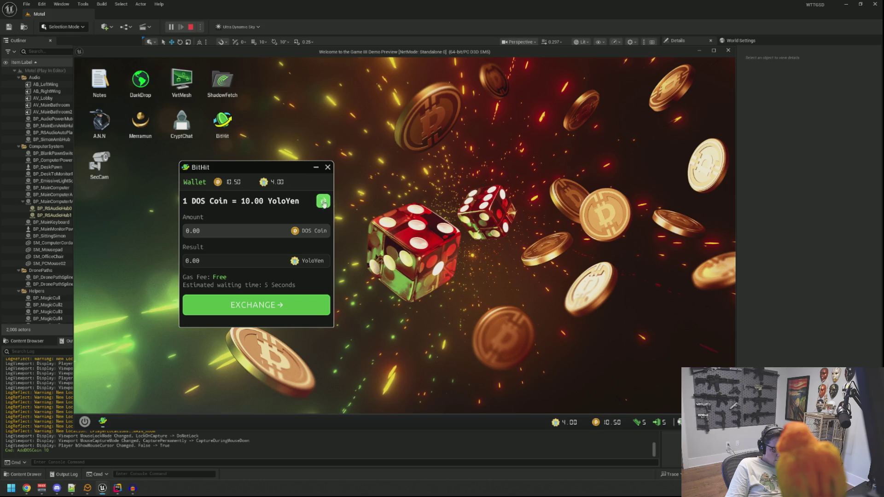
pyautogui.click(233, 233)
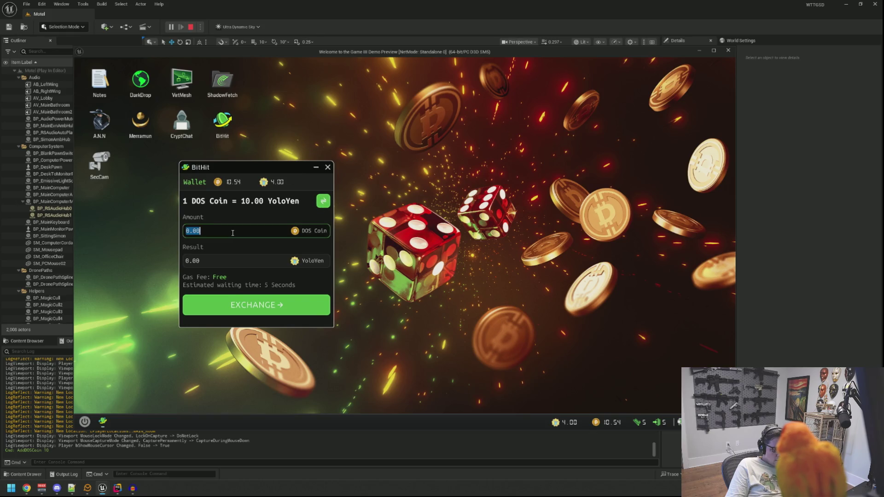
pyautogui.write('10')
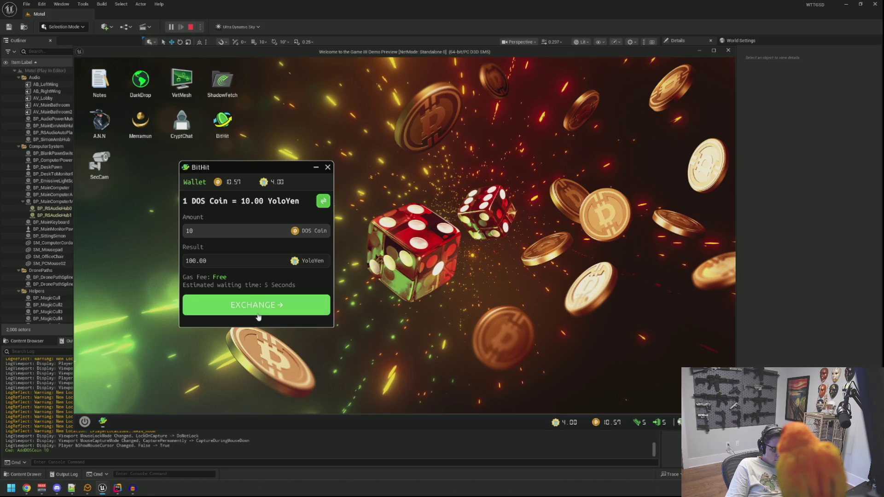
pyautogui.click(259, 308)
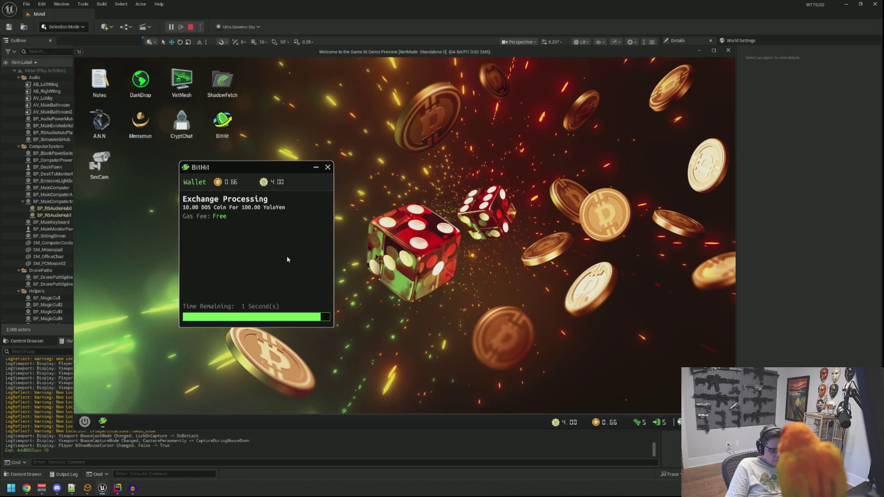
pyautogui.click(327, 169)
pyautogui.doubleClick(140, 122)
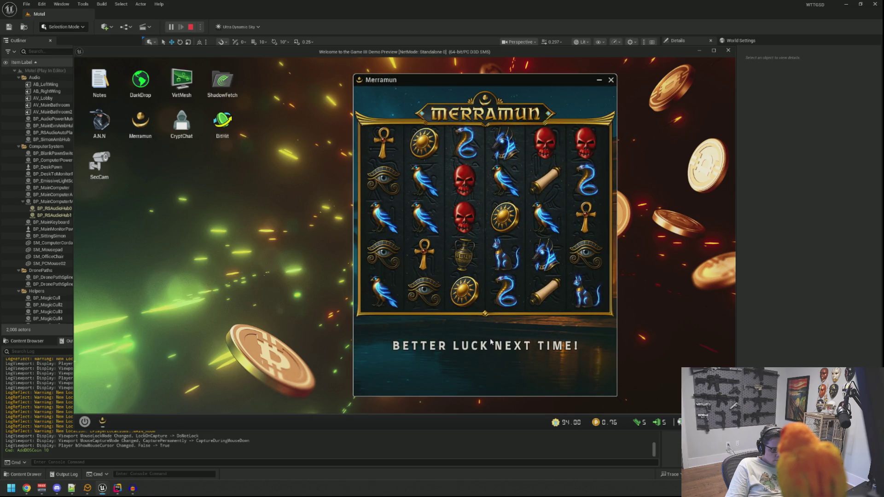
# Play three 10-coin spins on the Merramun slot machine
pyautogui.click(492, 343)
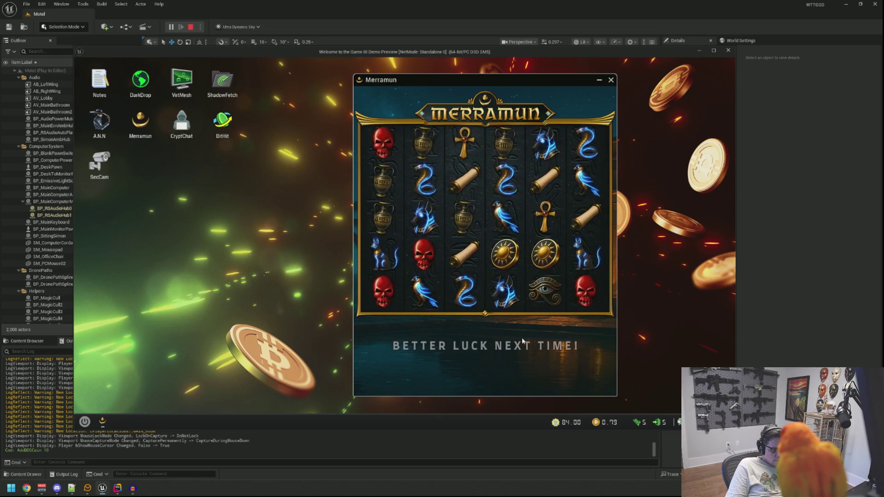
pyautogui.click(479, 344)
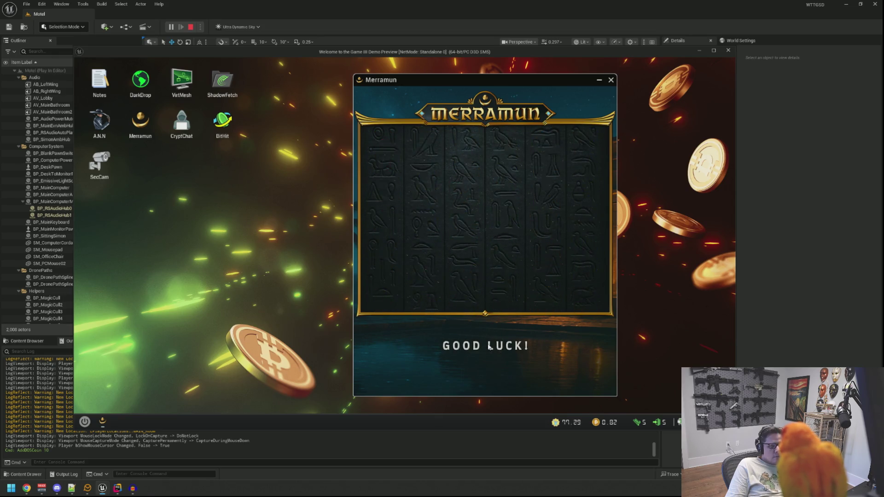
pyautogui.click(523, 334)
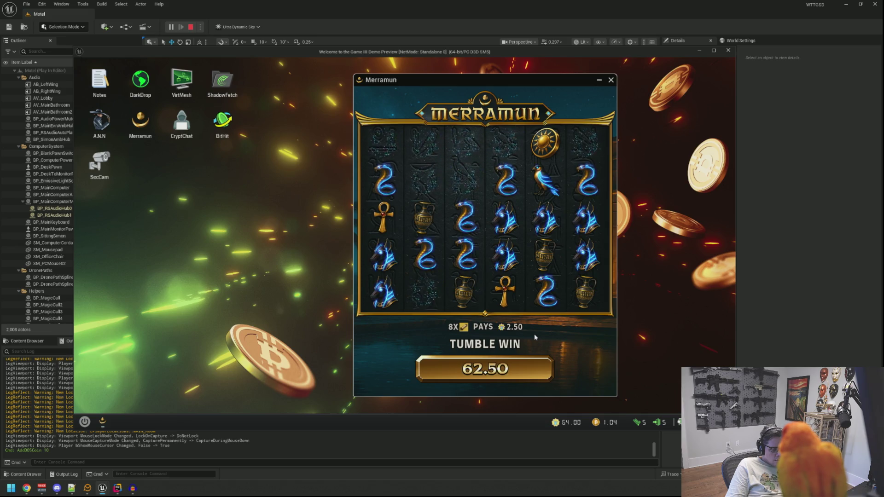
# Get up from the desk, sit back at the computer, and view then close the motel-sign SecCam feed
pyautogui.rightClick(535, 334)
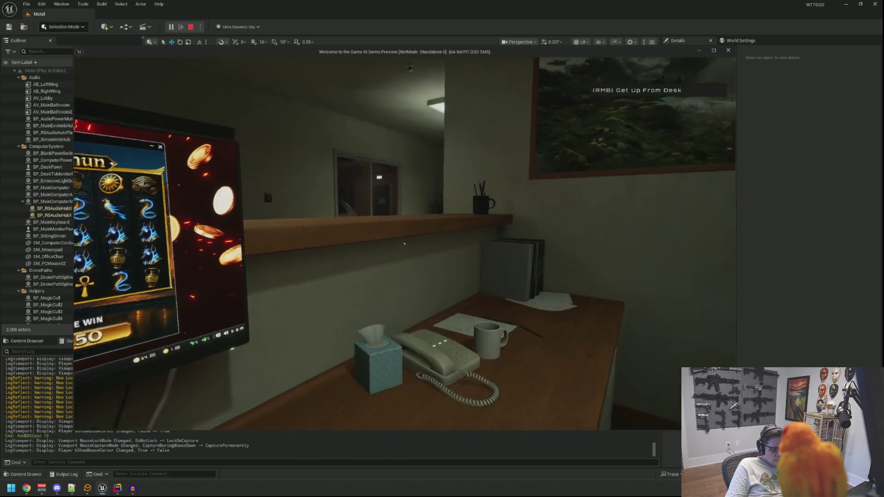
pyautogui.moveTo(405, 243)
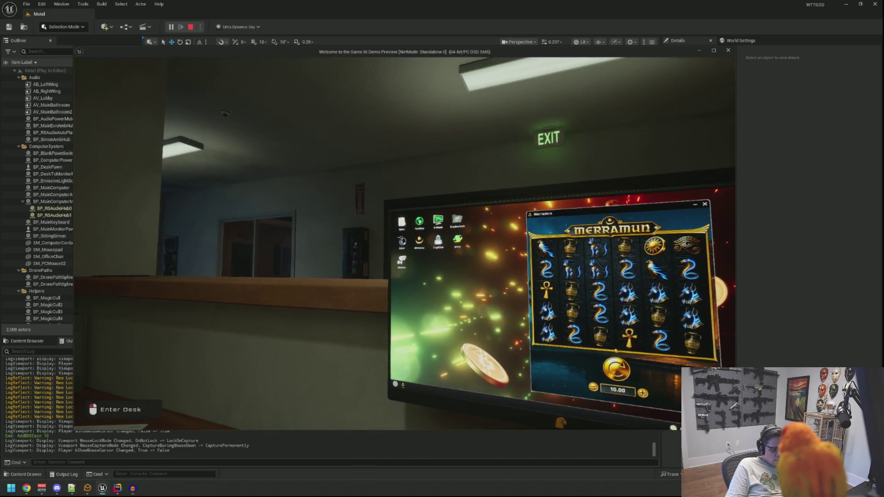
pyautogui.click(405, 243)
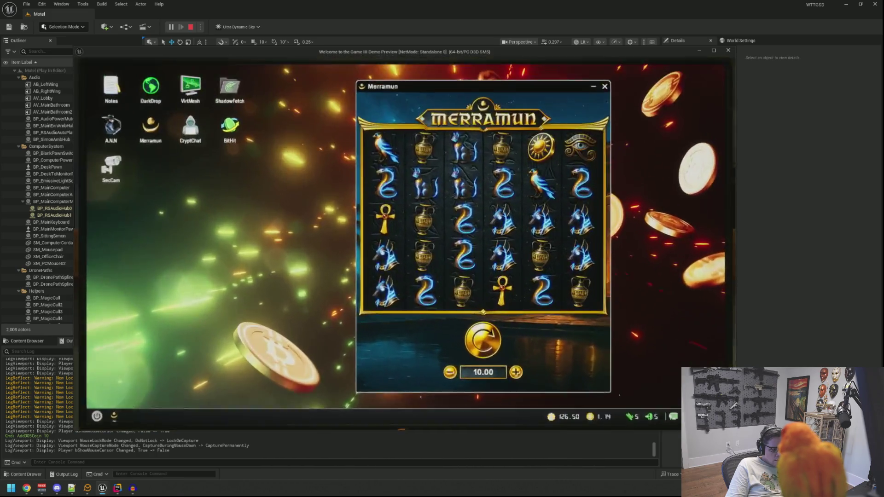
pyautogui.doubleClick(101, 164)
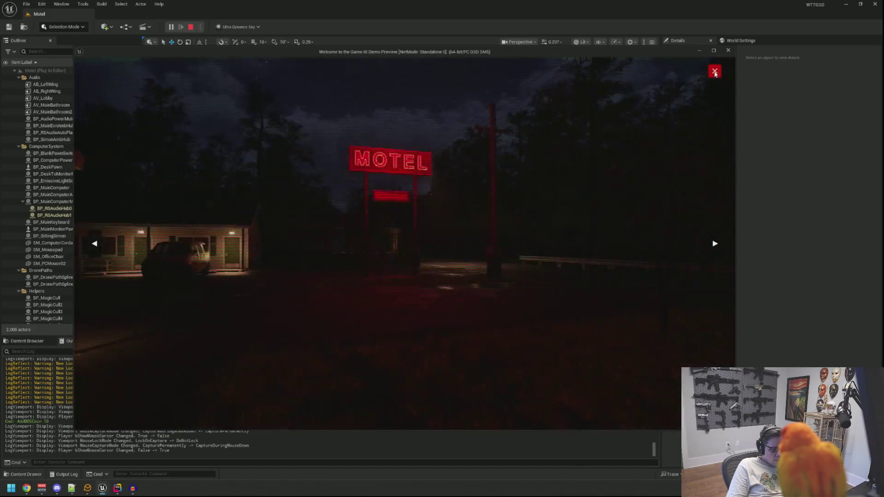
pyautogui.click(715, 73)
# Play twelve more 10-coin Merramun spins, then get up from the computer
pyautogui.click(479, 342)
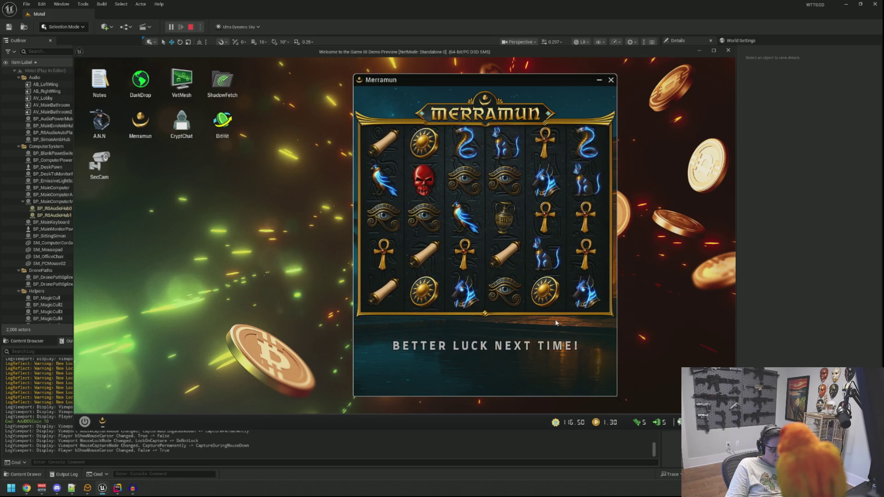
pyautogui.click(502, 345)
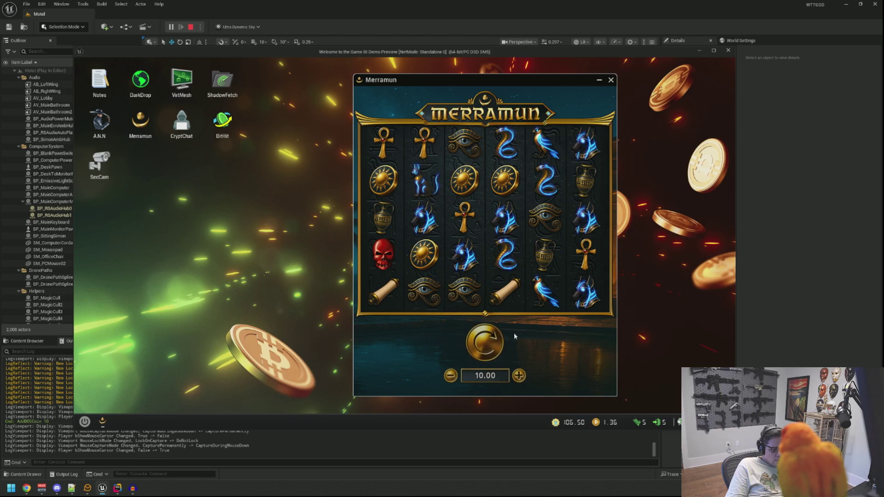
pyautogui.click(516, 342)
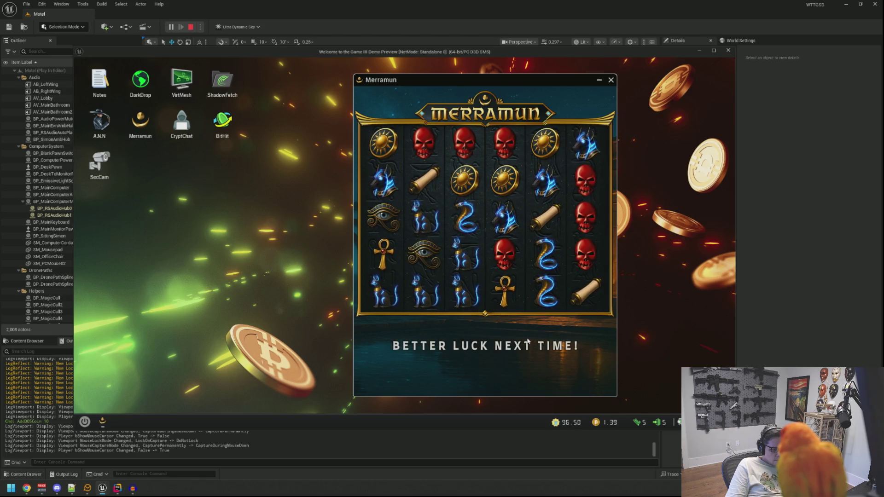
pyautogui.click(525, 343)
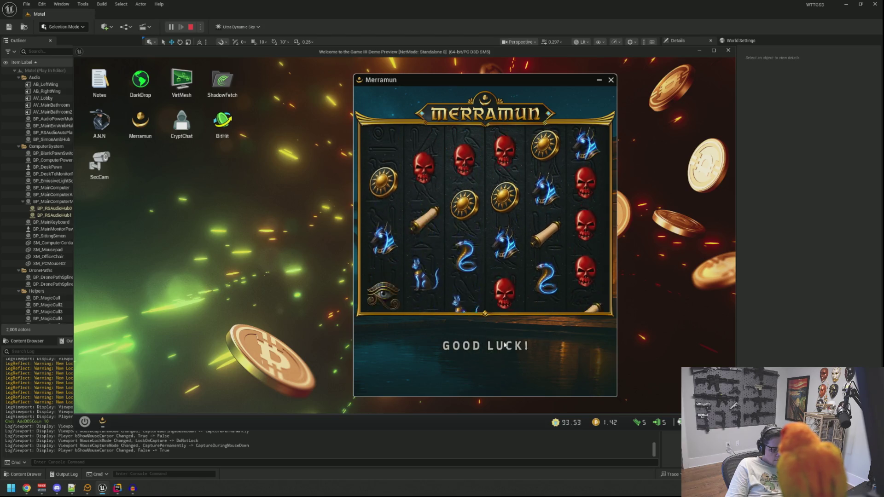
pyautogui.click(533, 342)
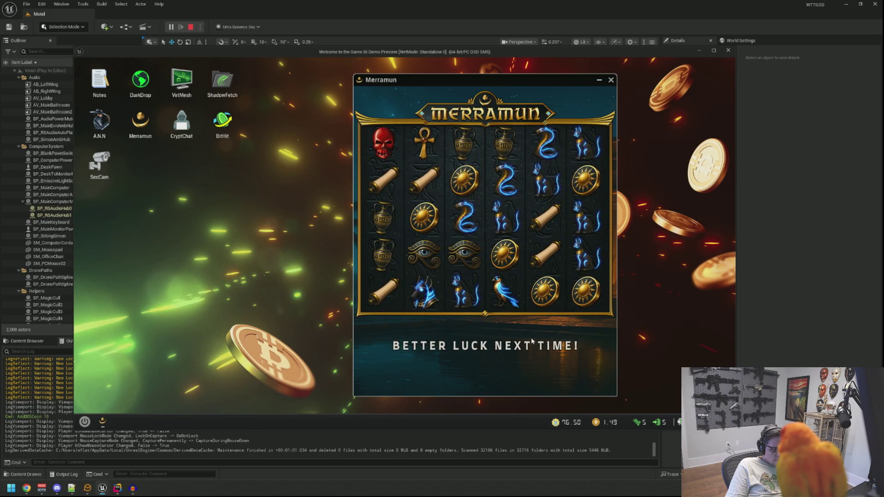
pyautogui.click(489, 342)
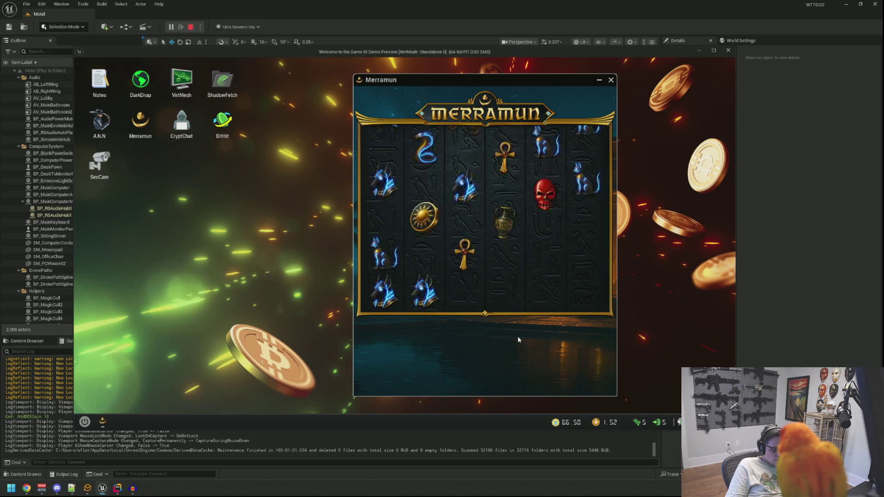
pyautogui.click(519, 340)
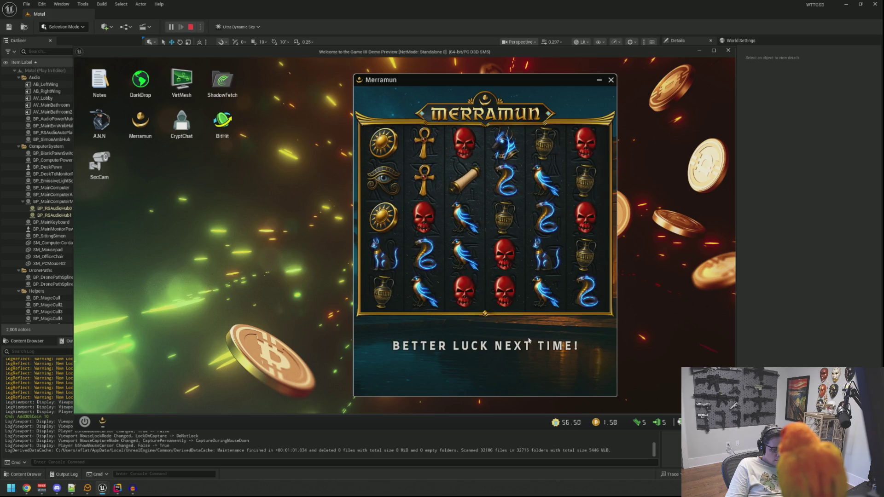
pyautogui.click(488, 345)
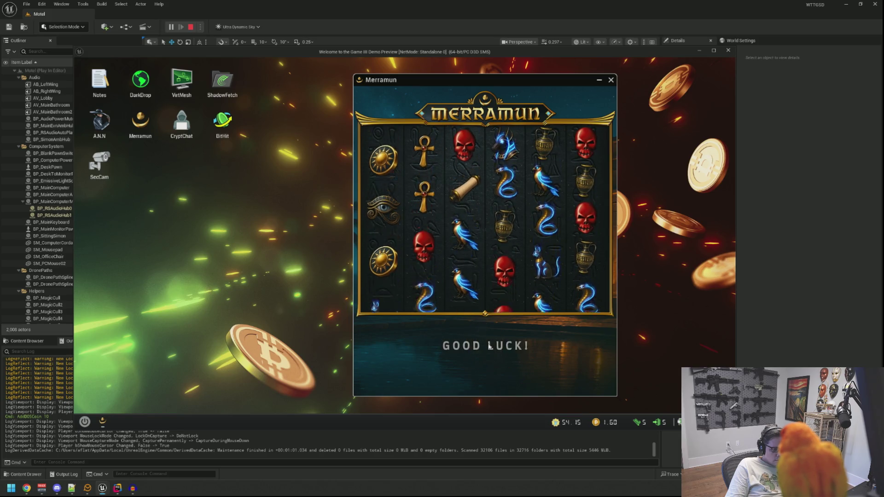
pyautogui.click(541, 343)
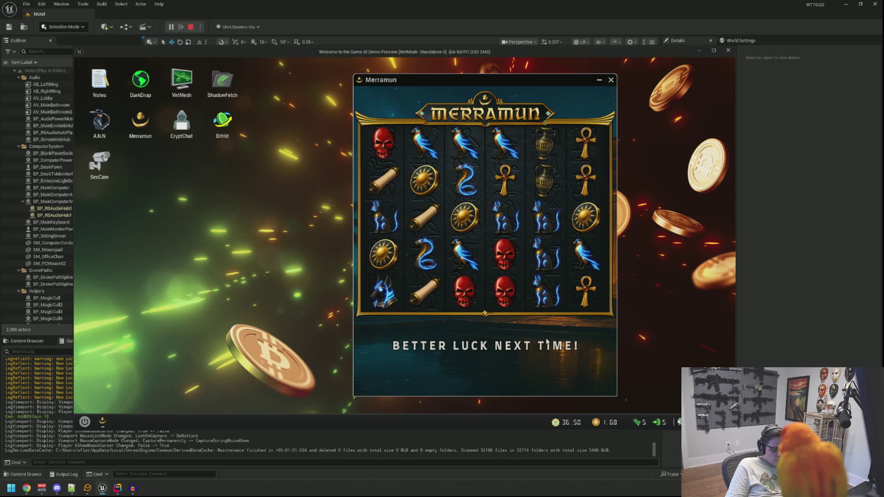
pyautogui.click(515, 339)
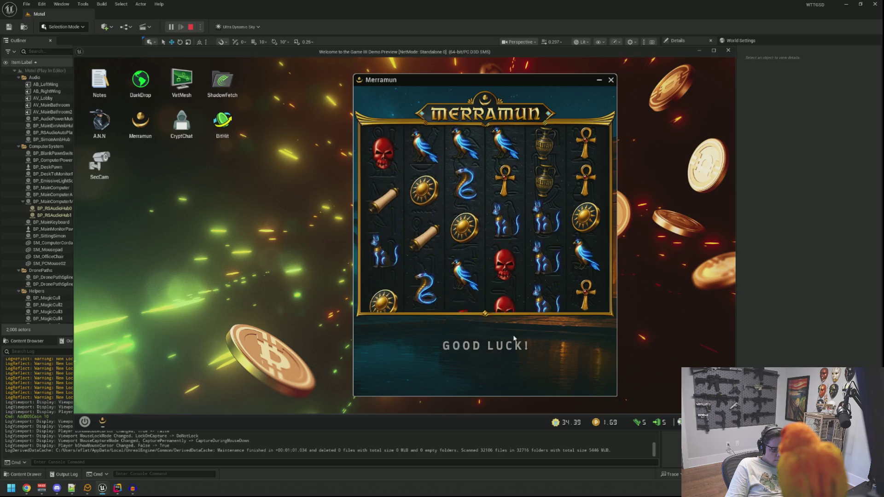
pyautogui.click(542, 336)
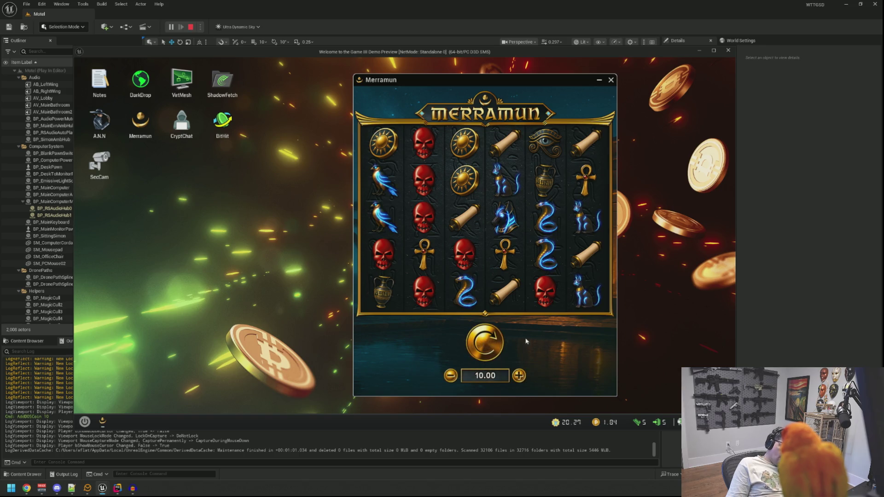
pyautogui.click(545, 339)
pyautogui.press('Escape')
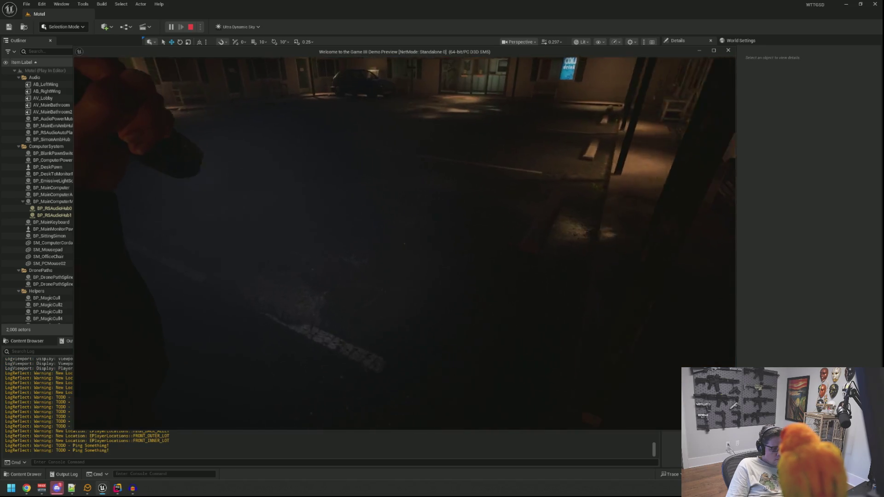
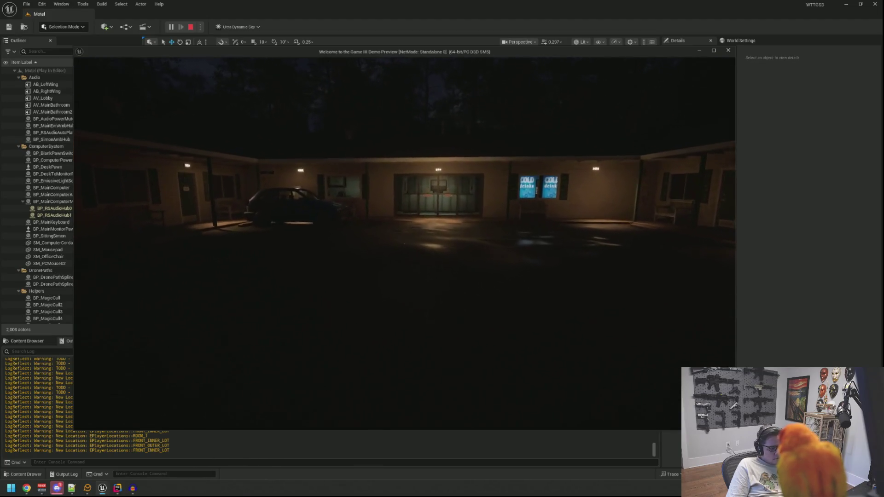
# Pause and resume the game, then check the security camera in the inventory
pyautogui.press('Escape')
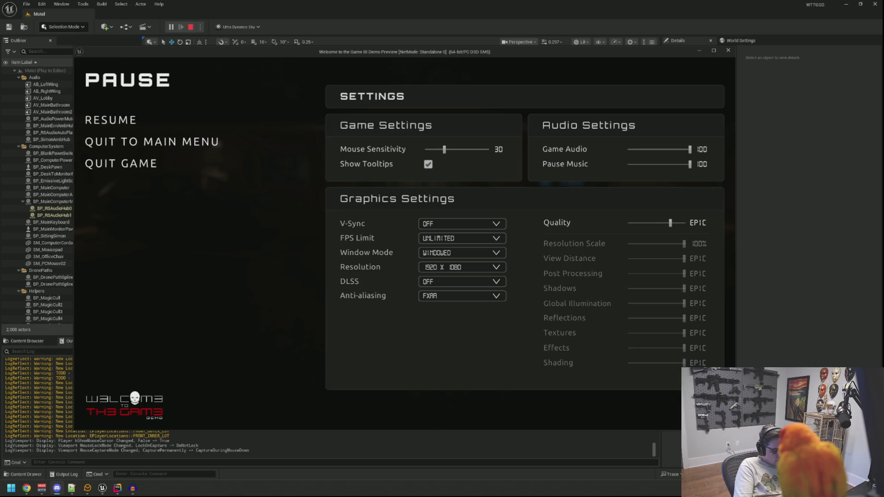
pyautogui.press('Escape')
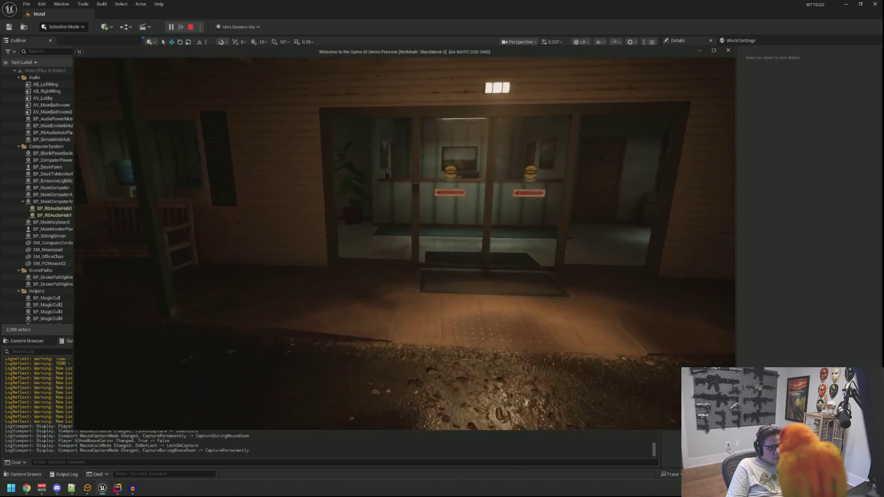
pyautogui.press('Tab')
pyautogui.moveTo(602, 109)
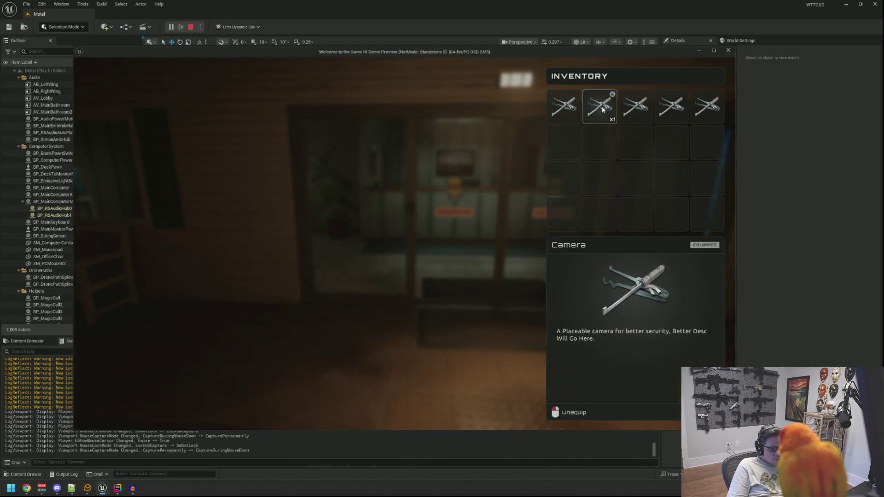
pyautogui.press('Tab')
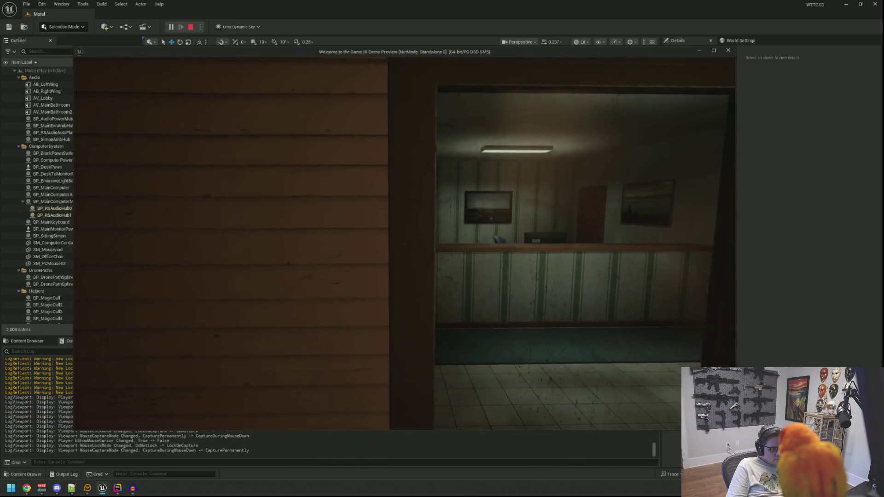
# Mount the security camera on top of the ice machine
pyautogui.press('2')
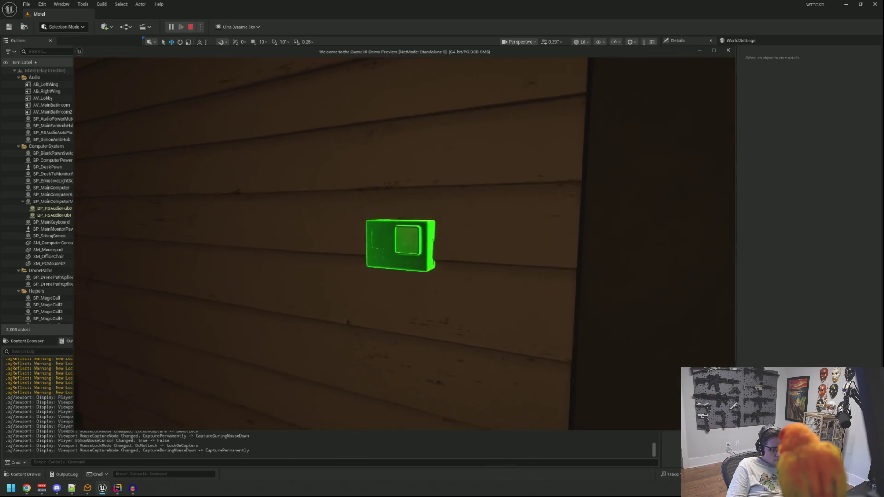
pyautogui.press('w')
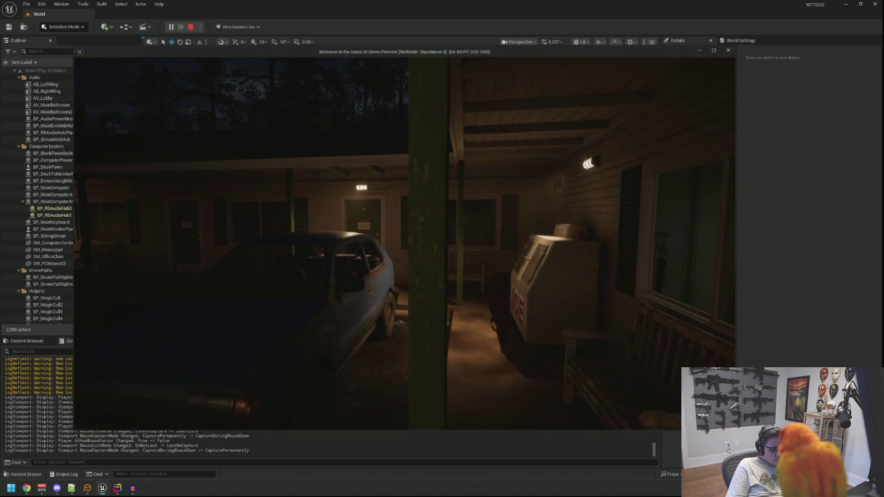
pyautogui.press('2')
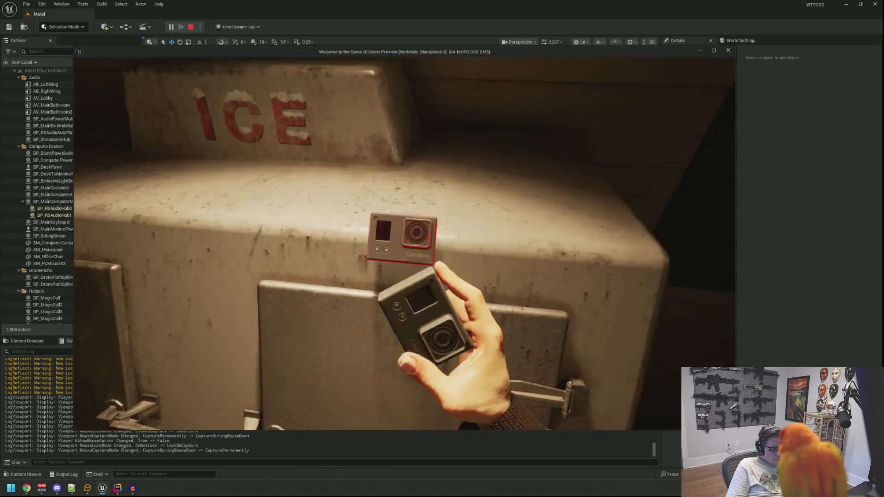
pyautogui.click(404, 243)
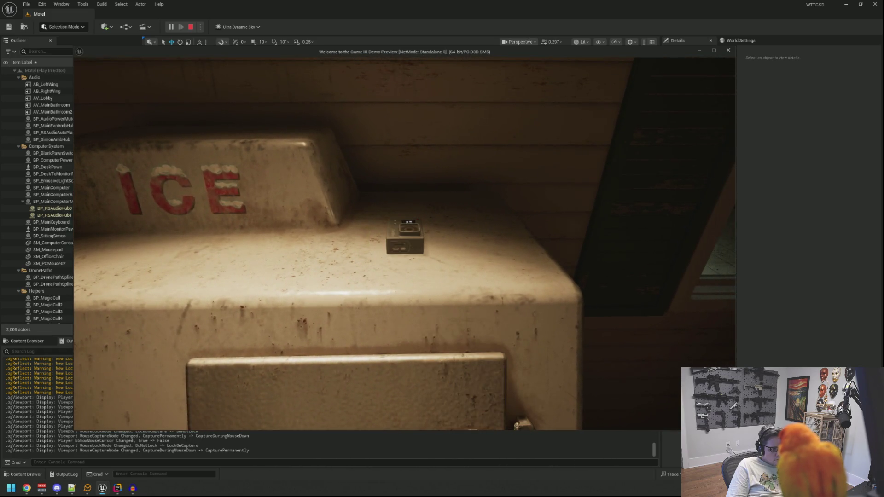
# Walk along the porch and through the Private and storage room doors into the office
pyautogui.press('w')
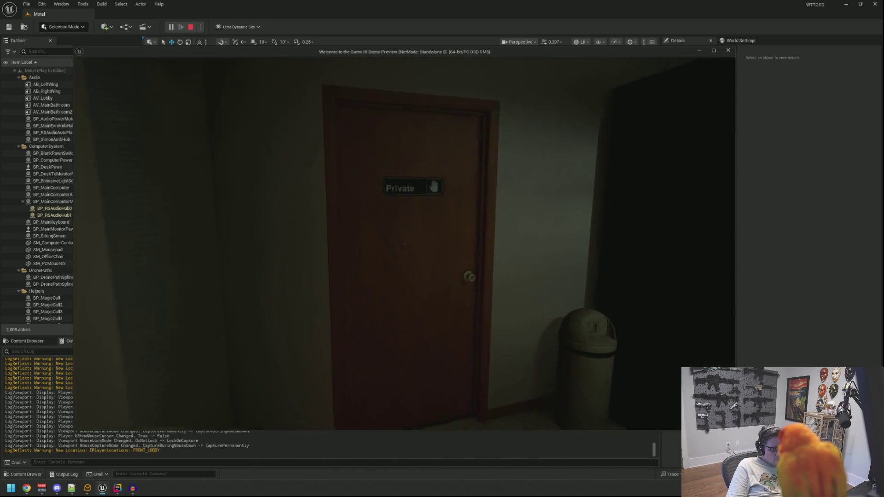
pyautogui.click(404, 244)
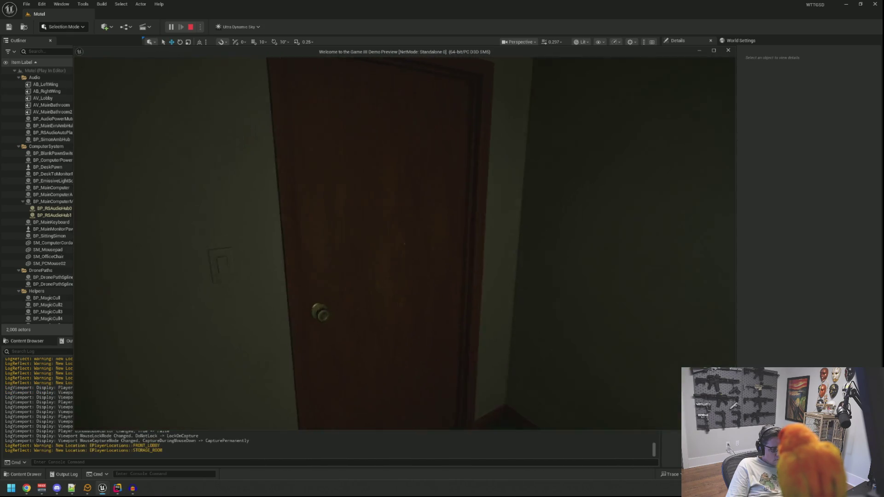
pyautogui.click(404, 244)
# Sit at the front desk computer, view the SecCam feed, then close it
pyautogui.press('w')
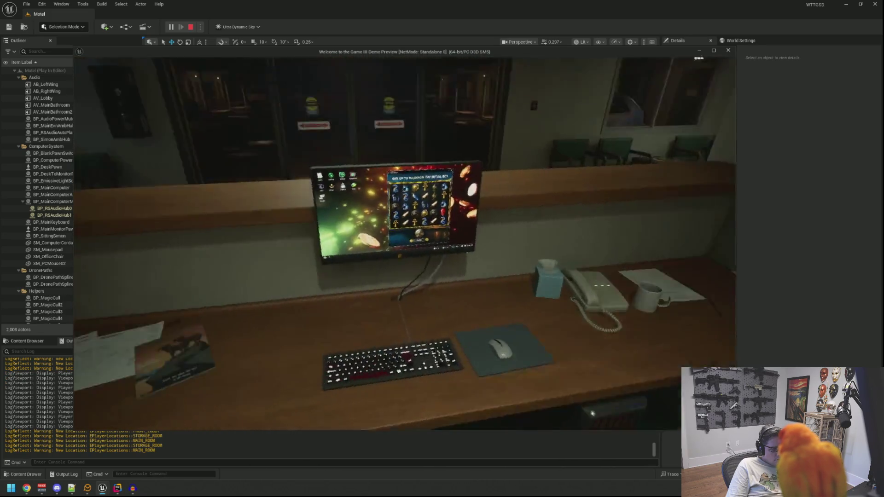
pyautogui.click(405, 244)
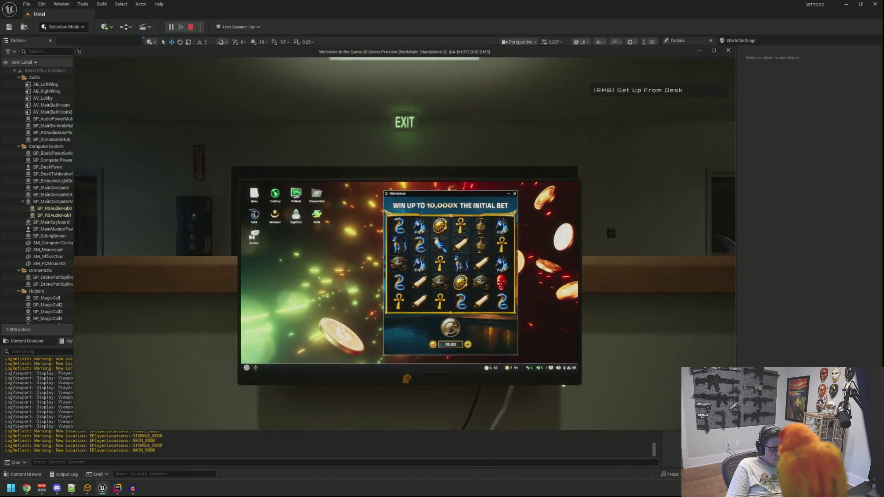
pyautogui.click(405, 244)
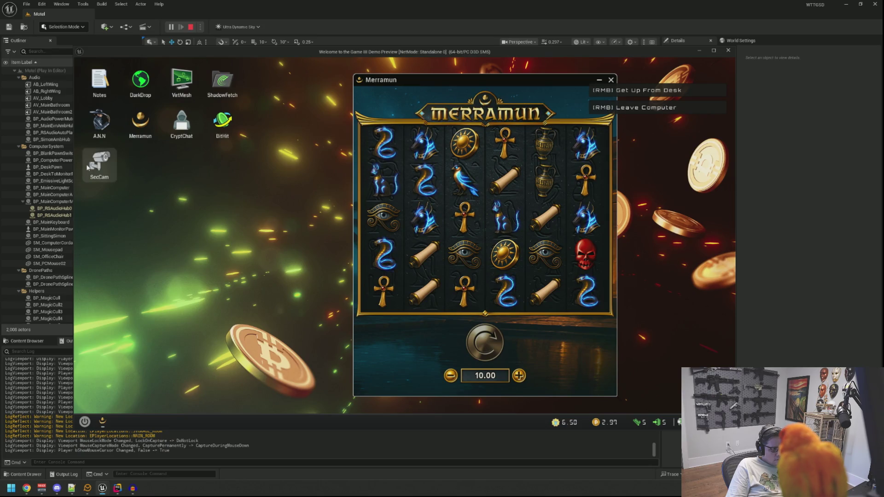
pyautogui.doubleClick(88, 168)
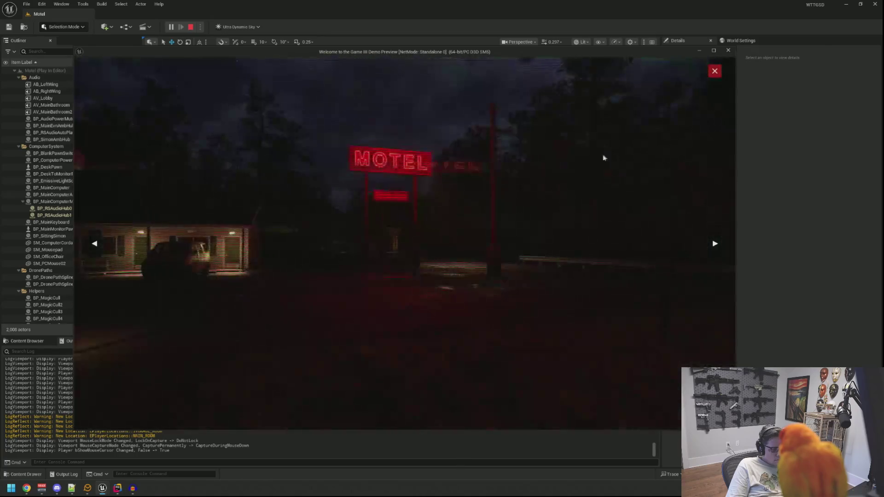
pyautogui.click(712, 74)
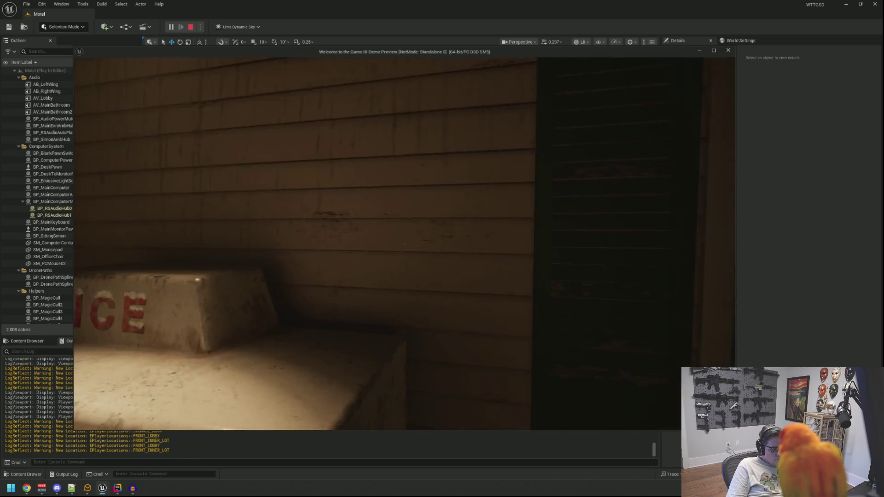
# Walk from the lobby through the Private door and office to the desk computer showing Merramun
pyautogui.press('i')
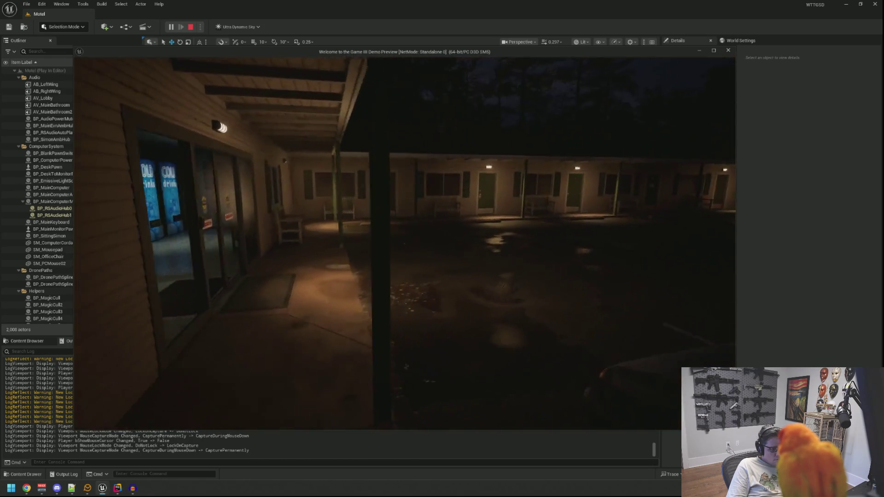
pyautogui.press('w')
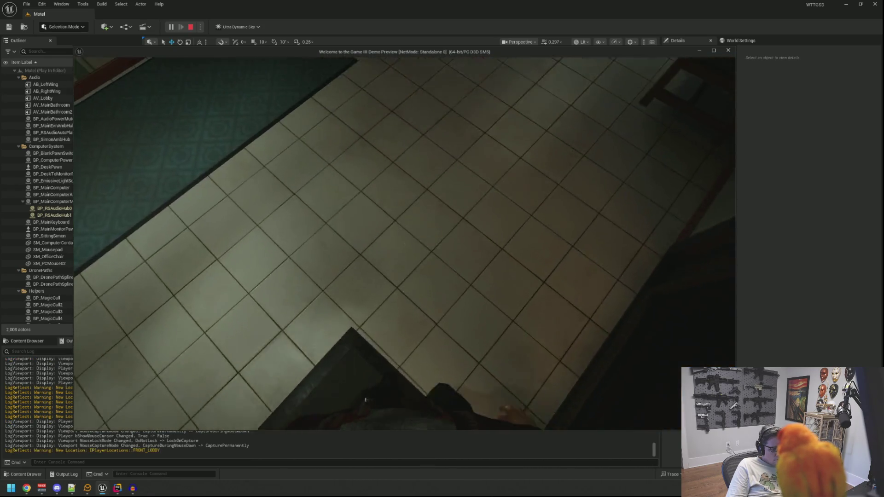
pyautogui.press('w')
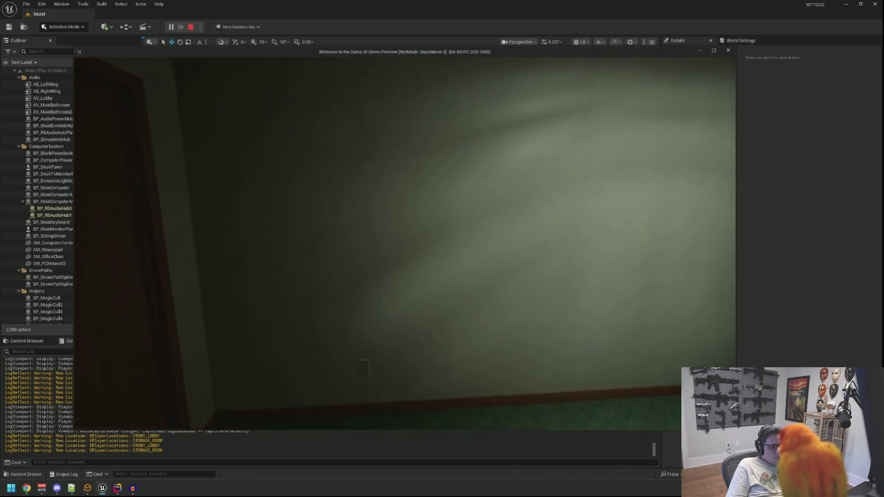
pyautogui.press('w')
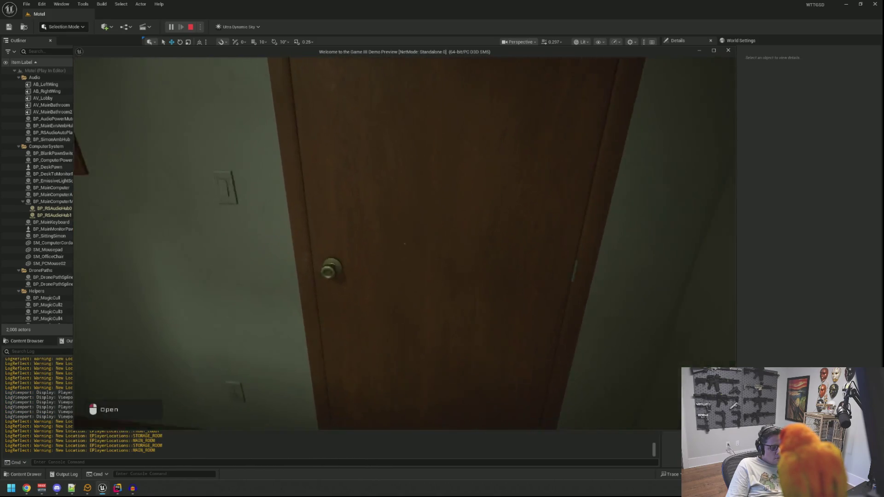
pyautogui.press('w')
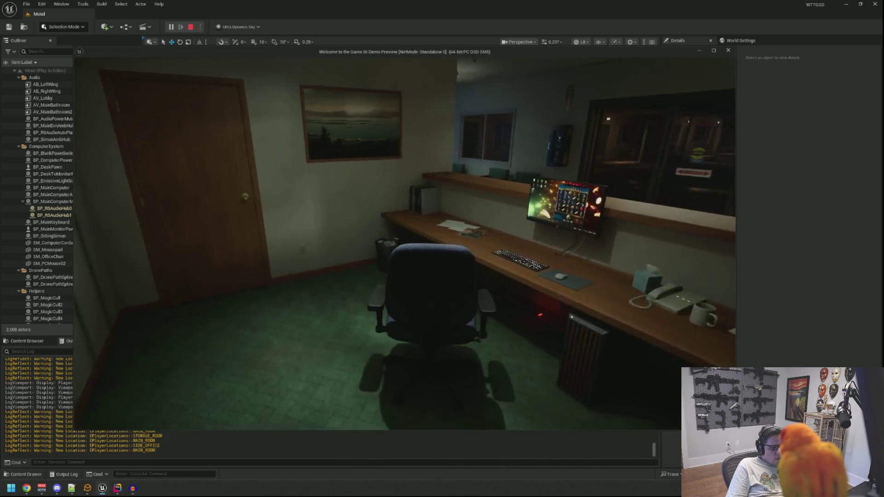
pyautogui.press('w')
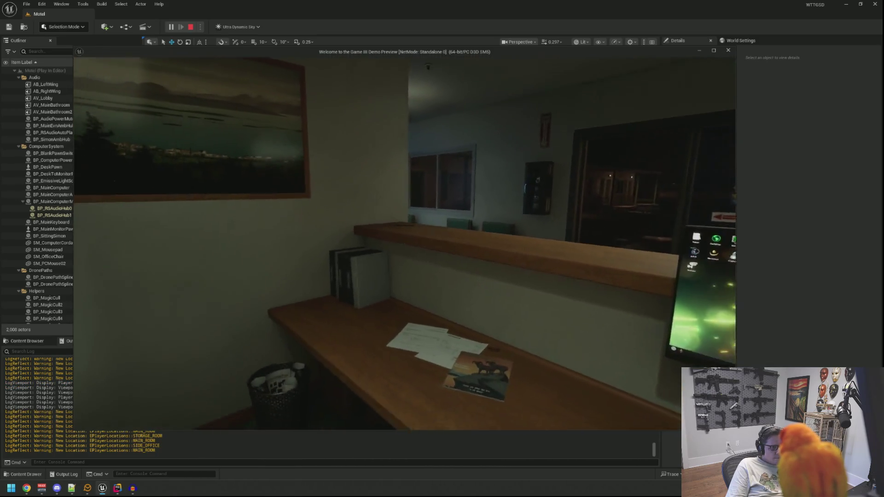
pyautogui.press('e')
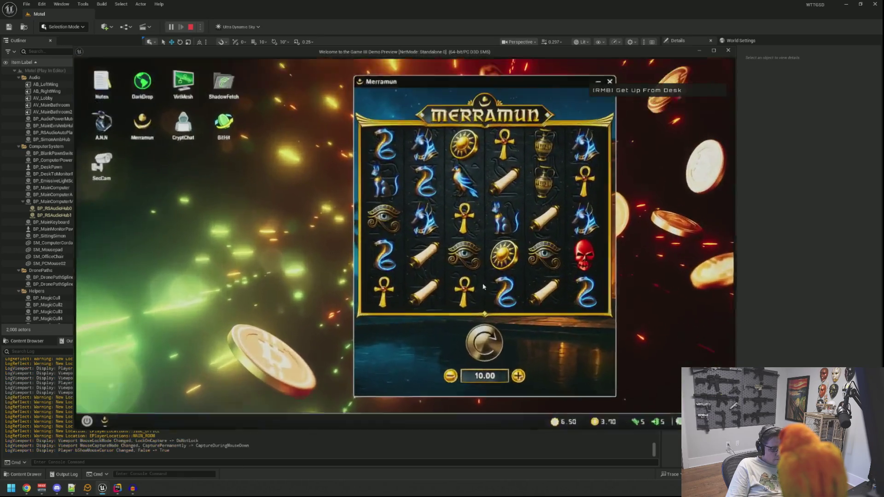
pyautogui.doubleClick(108, 170)
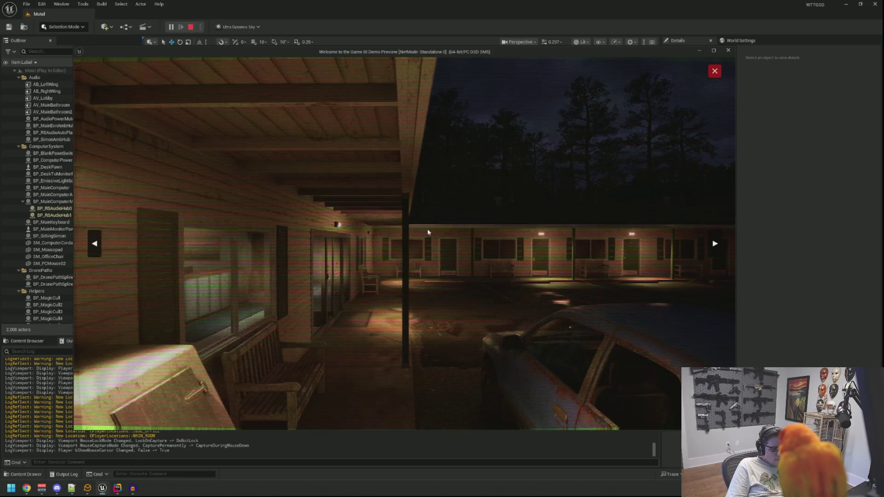
pyautogui.press('Right')
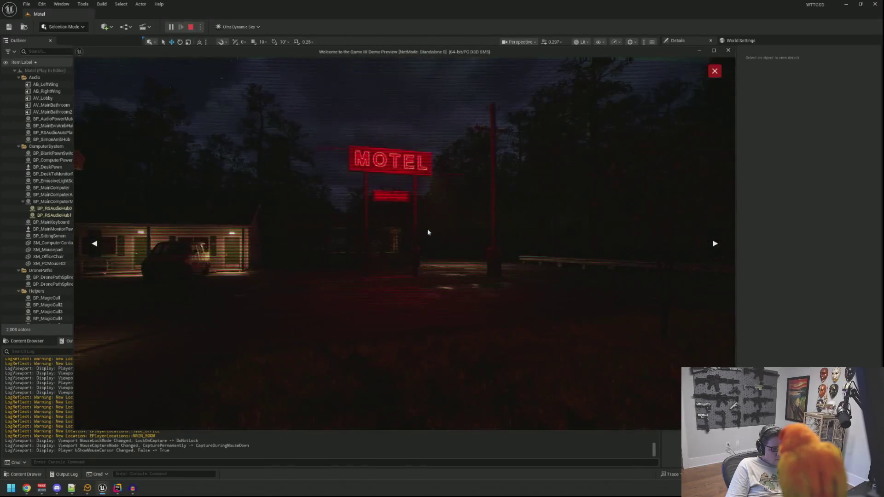
pyautogui.press('Right')
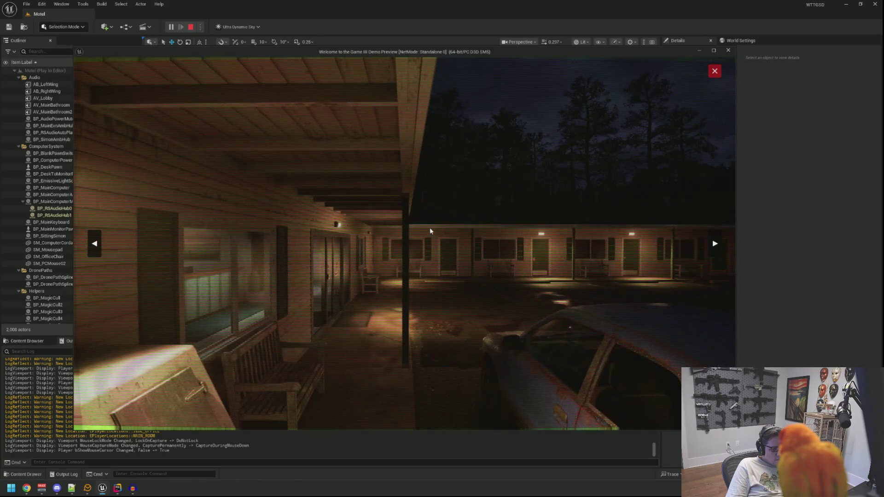
pyautogui.click(711, 77)
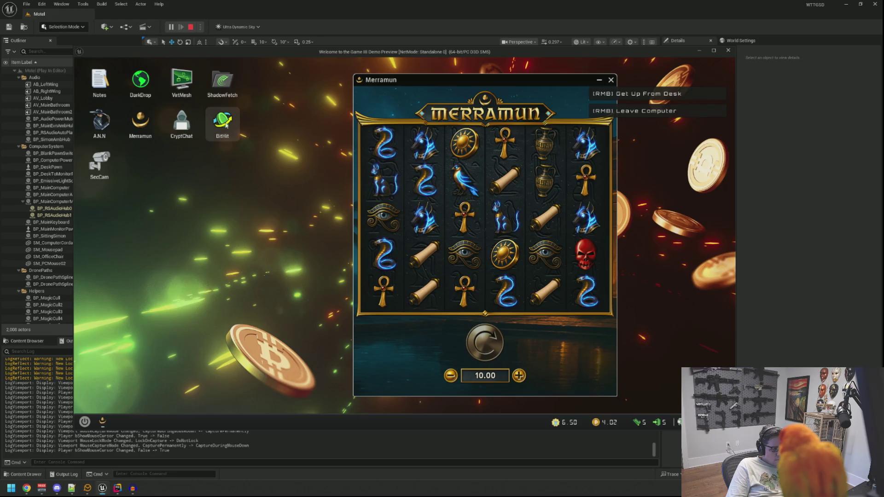
# Exchange 4 DOS Coin for YoloYen in BitHit, then close the BitHit window
pyautogui.doubleClick(225, 126)
pyautogui.click(237, 227)
pyautogui.write('4')
pyautogui.click(253, 304)
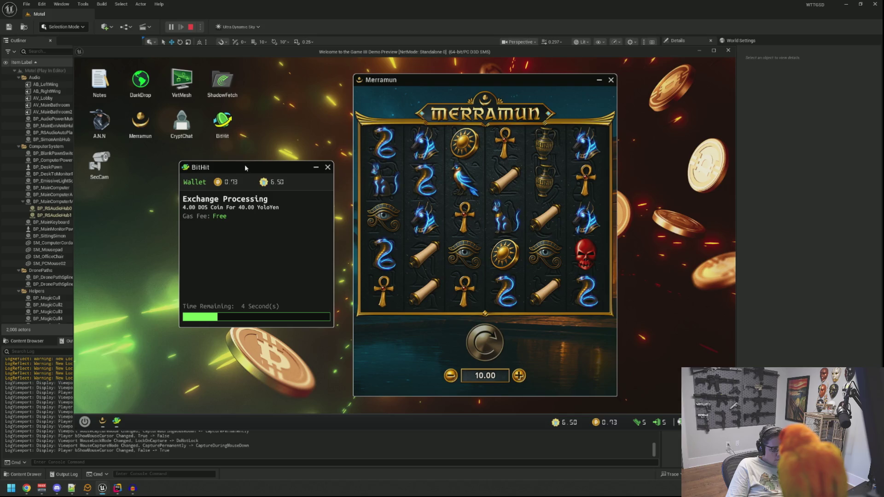
pyautogui.moveTo(244, 164); pyautogui.dragTo(212, 161)
pyautogui.rightClick(308, 257)
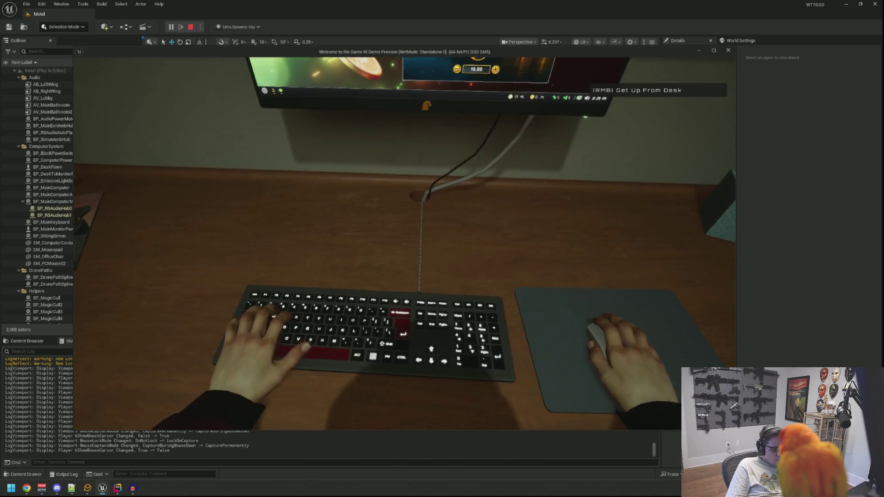
pyautogui.click(404, 244)
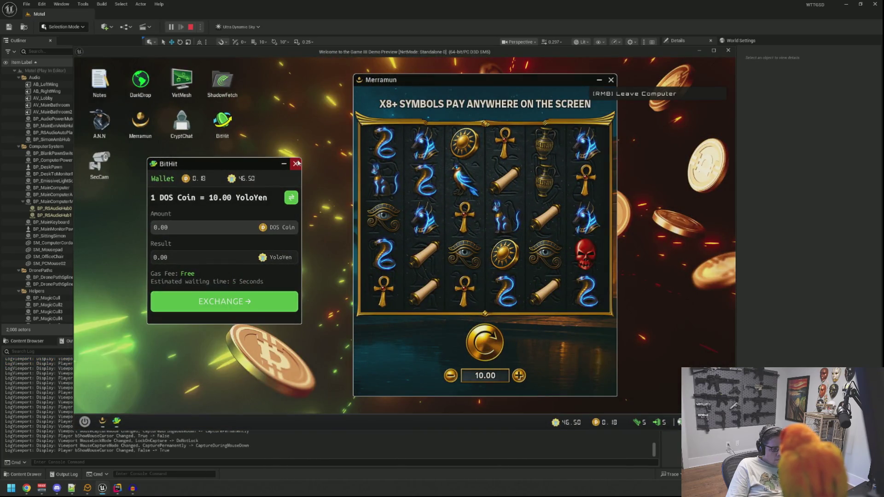
pyautogui.click(297, 164)
# Spin the Merramun slot repeatedly with a 5.00 bet until the balance drops to 1.50
pyautogui.click(491, 348)
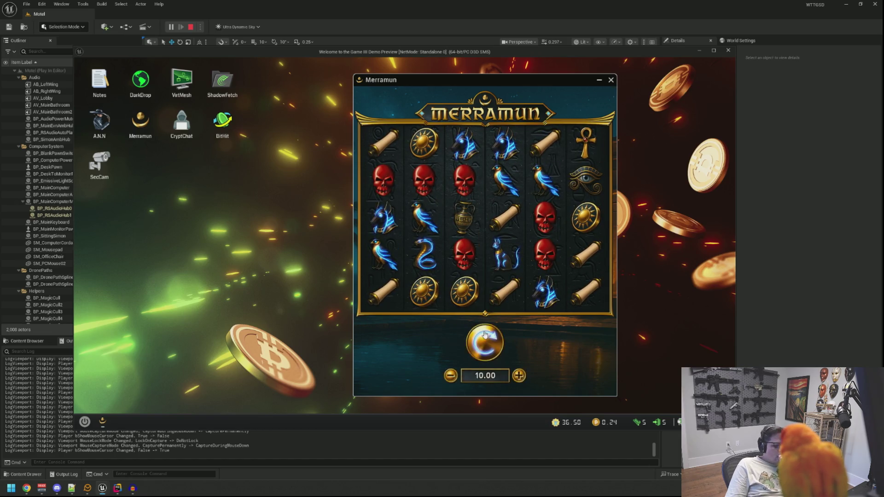
pyautogui.click(485, 339)
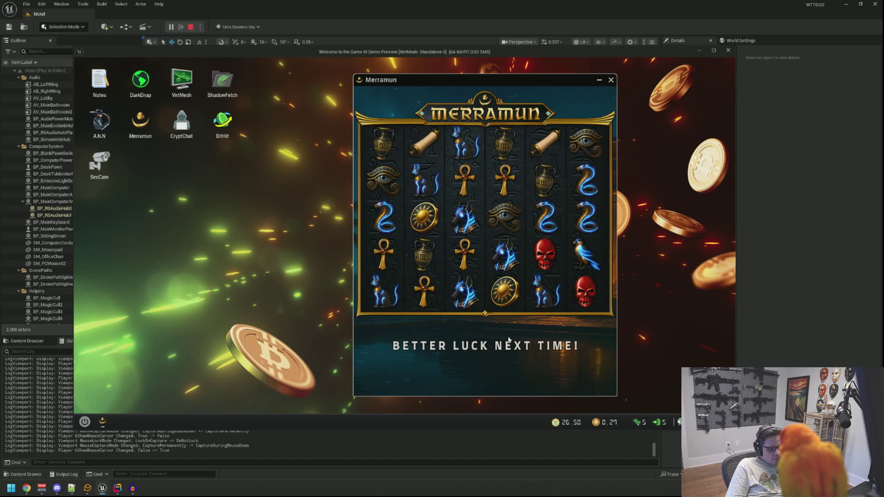
pyautogui.click(466, 342)
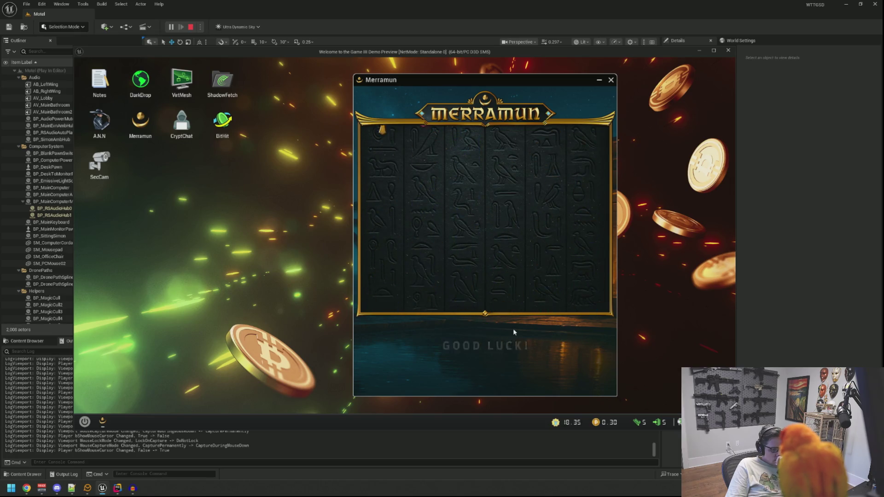
pyautogui.click(501, 337)
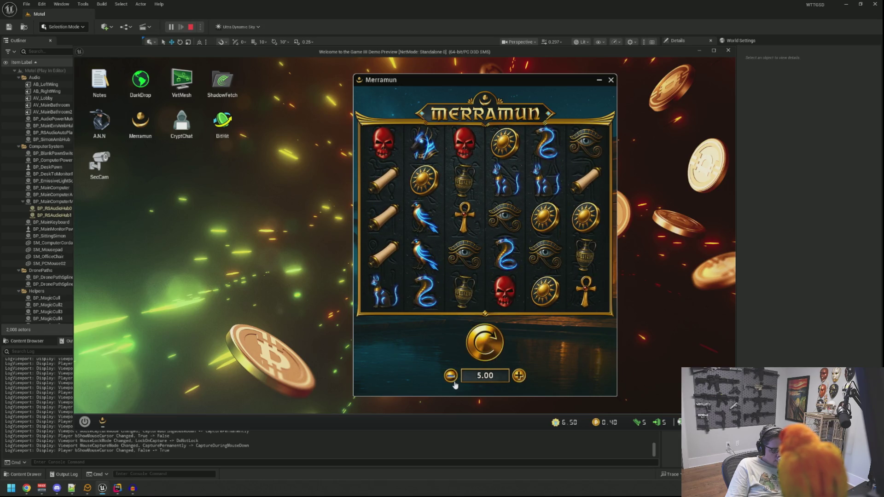
pyautogui.click(497, 350)
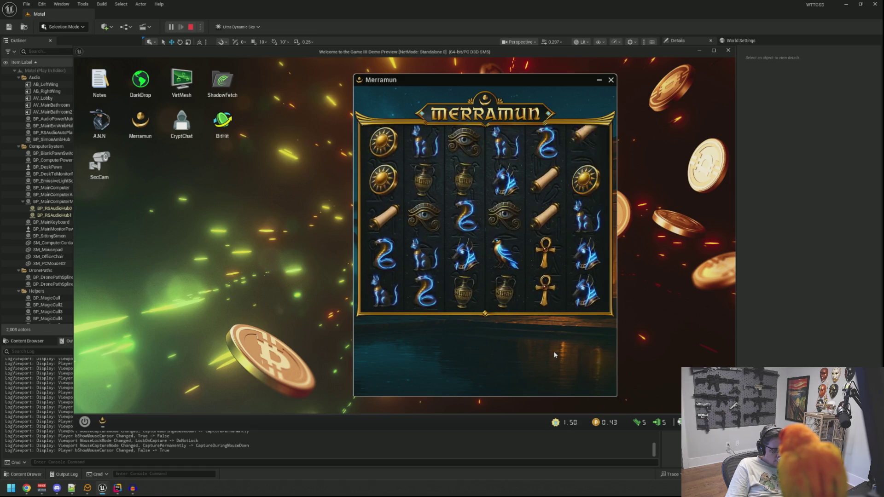
pyautogui.rightClick(328, 294)
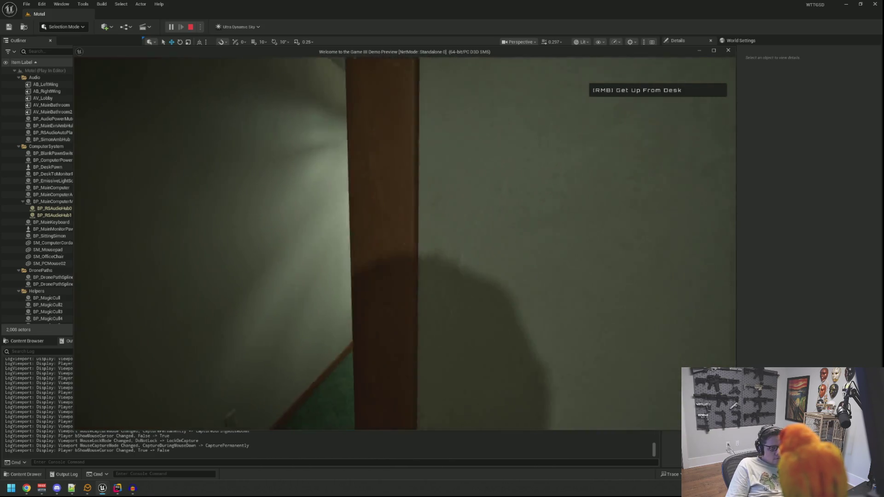
# Get up from the desk, walk out along the motel porch, and activate the red box marker
pyautogui.rightClick(405, 243)
pyautogui.press('w')
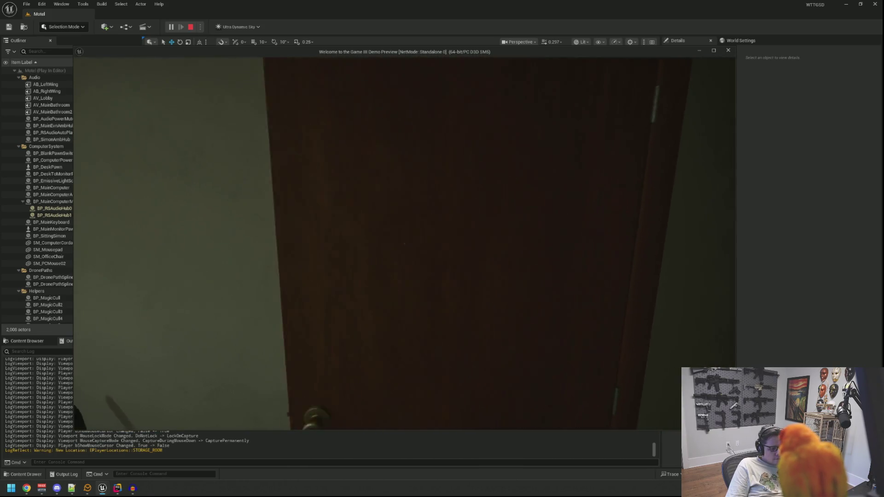
pyautogui.press('e')
pyautogui.press('w')
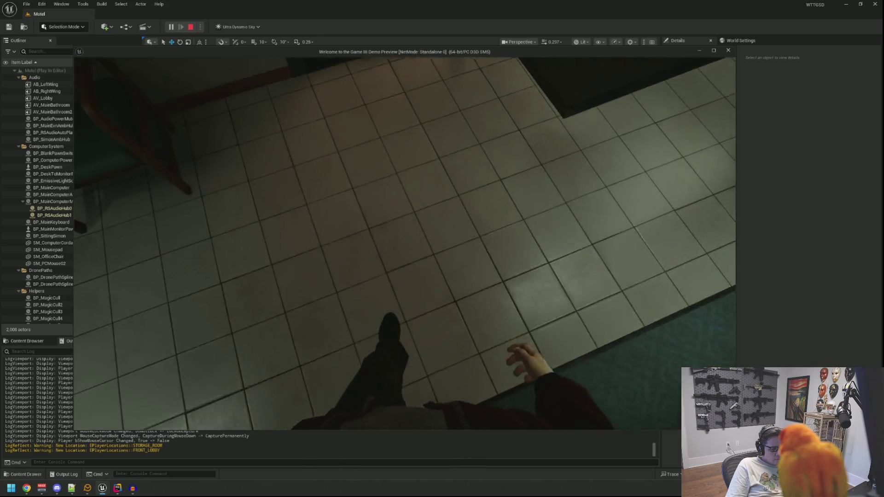
pyautogui.press('w')
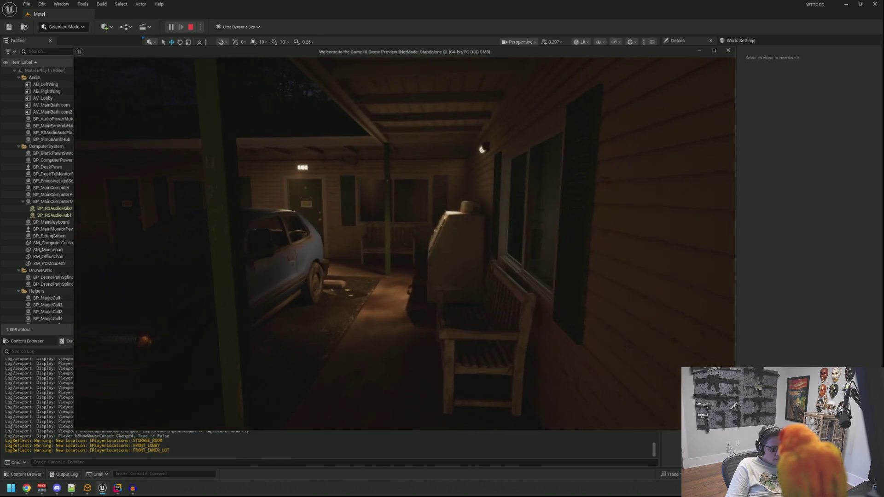
pyautogui.press('w')
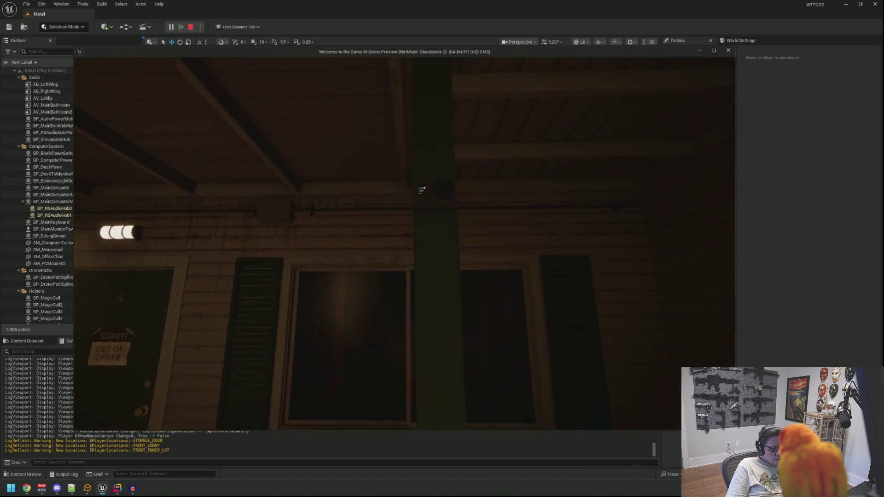
pyautogui.press('w')
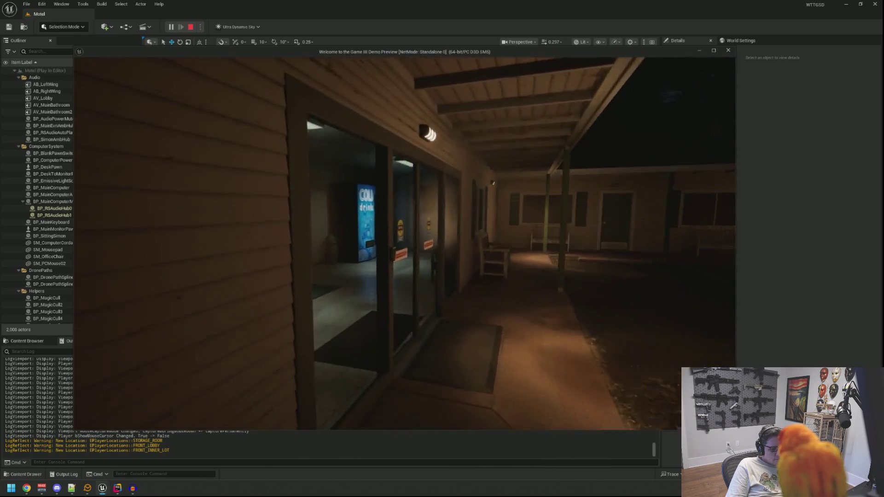
pyautogui.press('Tab')
pyautogui.press('Tab')
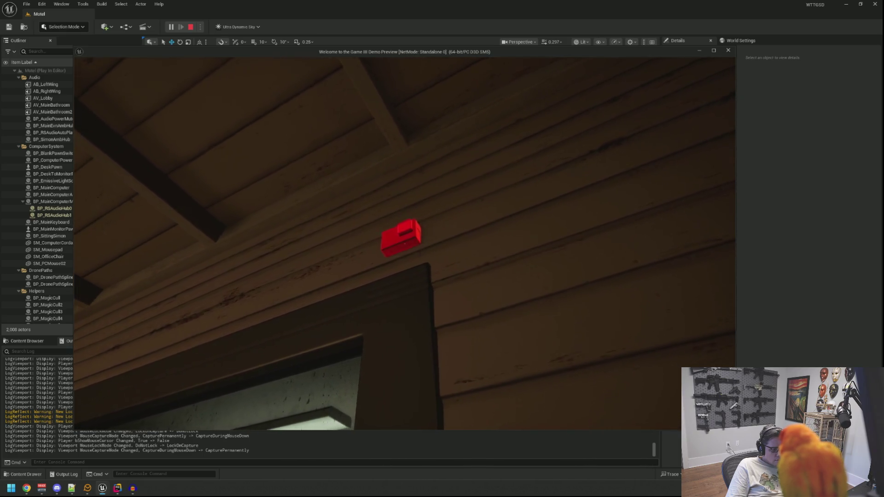
pyautogui.press('e')
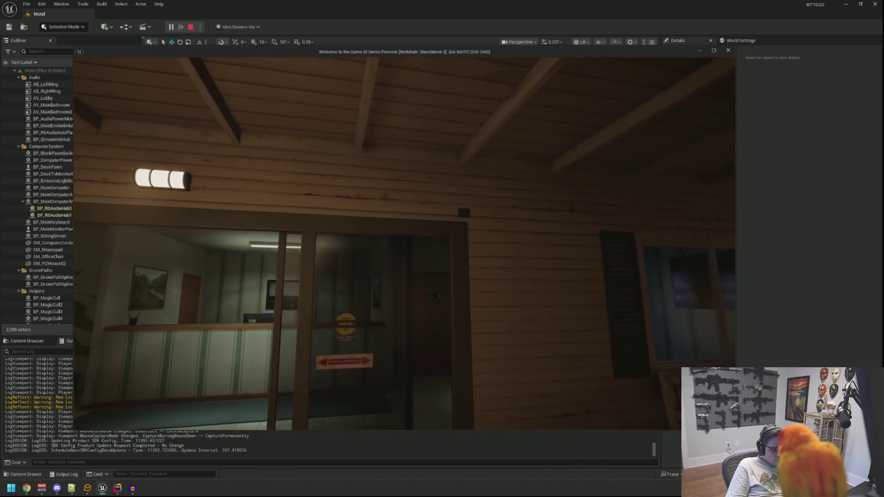
# Go through the Private door to the office computer and open the SecCam feed
pyautogui.press('w')
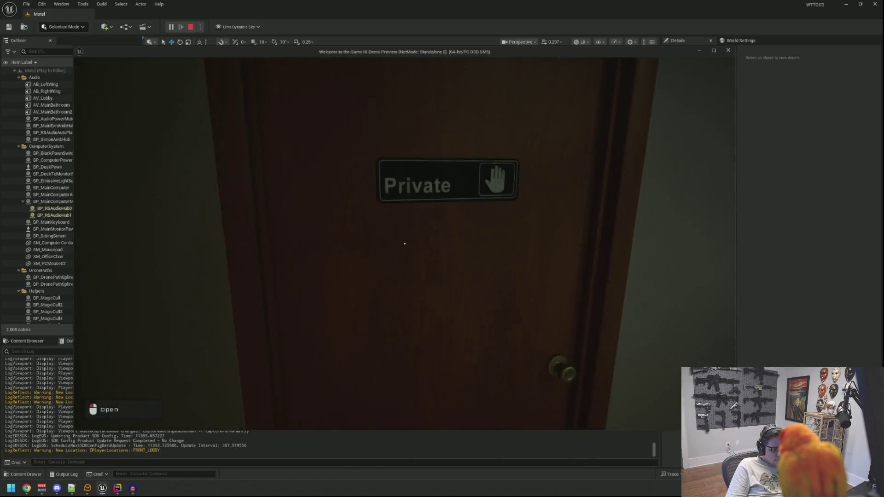
pyautogui.click(405, 243)
pyautogui.press('w')
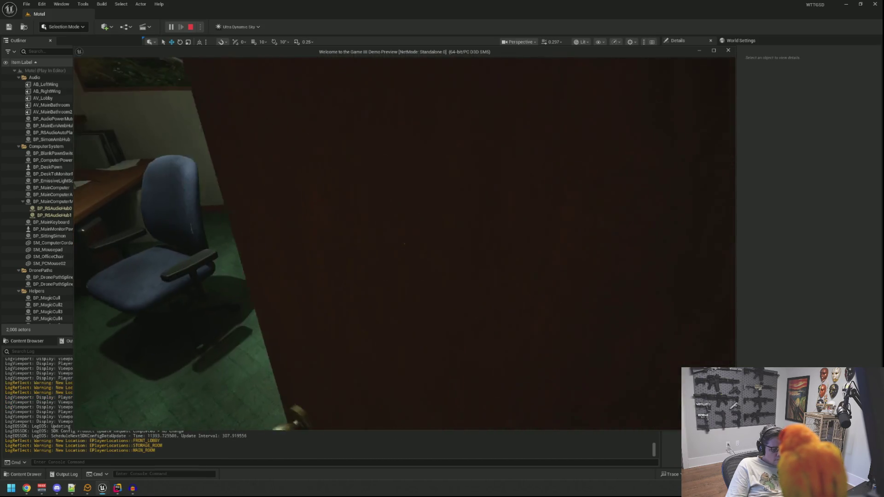
pyautogui.press('w')
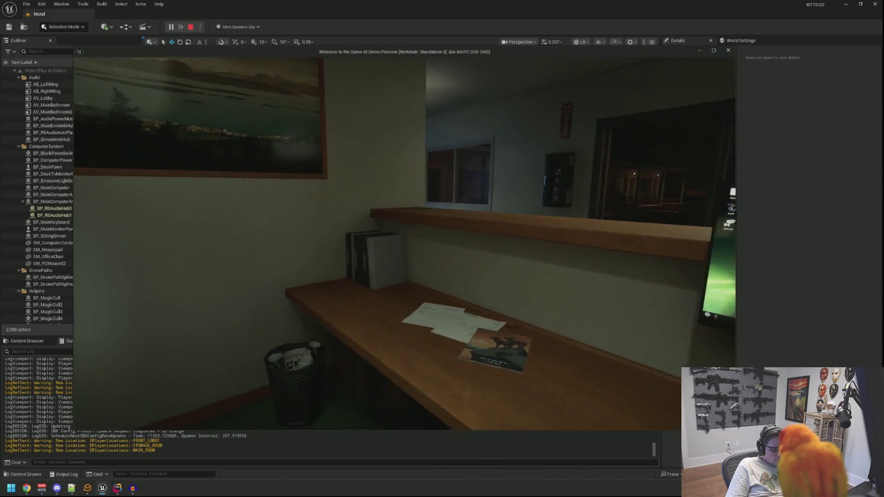
pyautogui.click(442, 248)
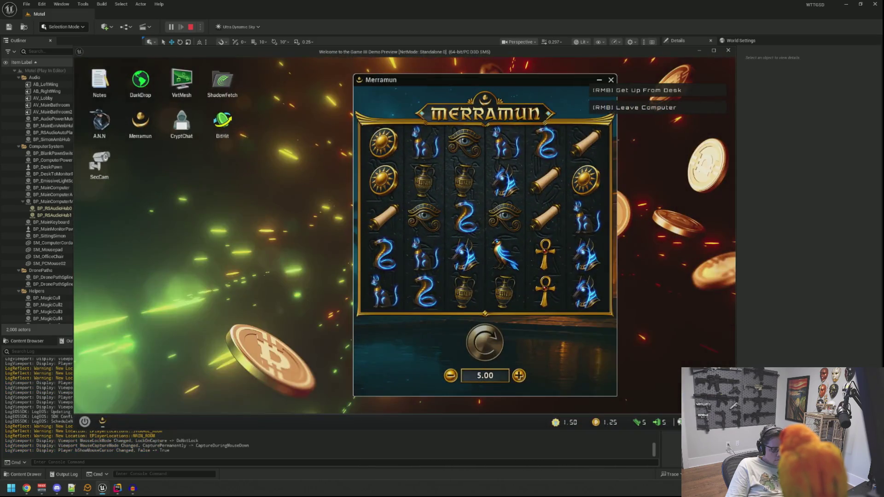
pyautogui.doubleClick(113, 177)
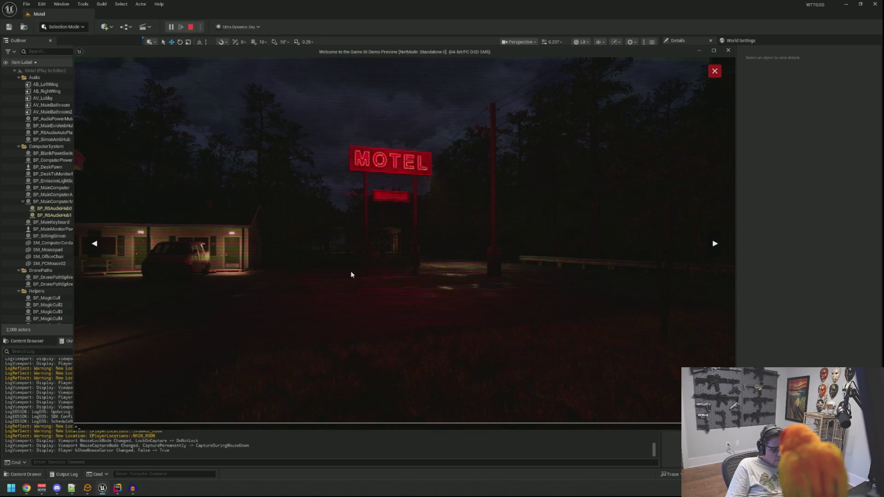
# Run the StartRain console command, close the camera feed, and step back from the screen
pyautogui.write('StartRain')
pyautogui.press('Return')
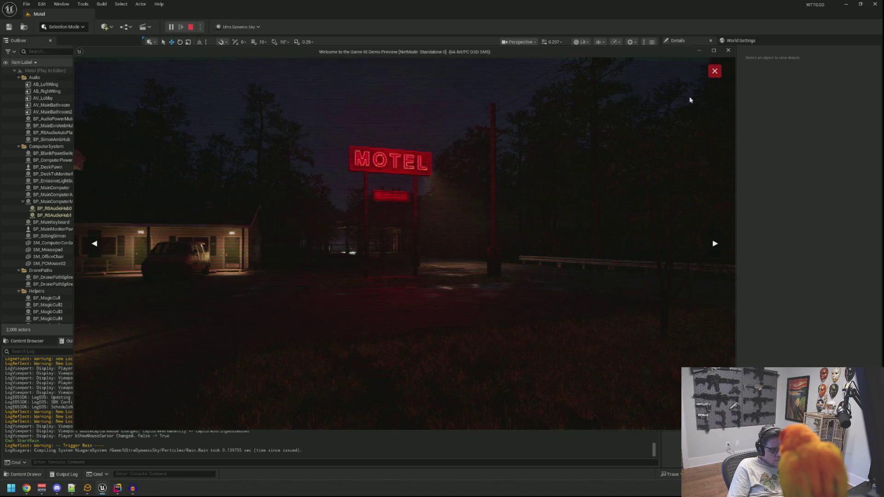
pyautogui.click(713, 74)
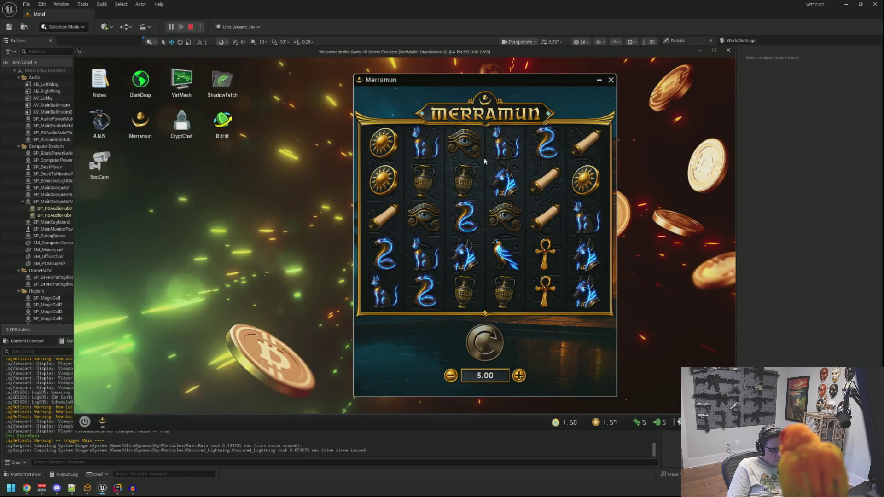
pyautogui.rightClick(309, 213)
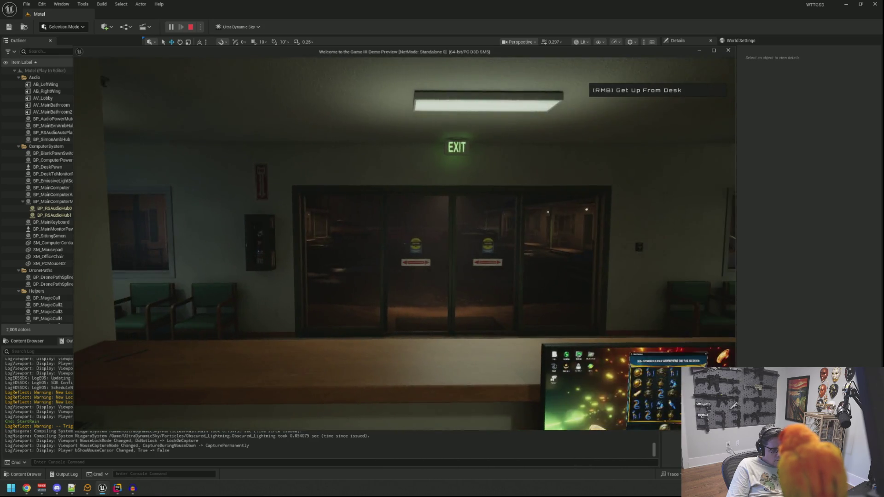
# Get up from the desk and go through the storage room and Private doors into the lobby
pyautogui.rightClick(404, 243)
pyautogui.click(404, 243)
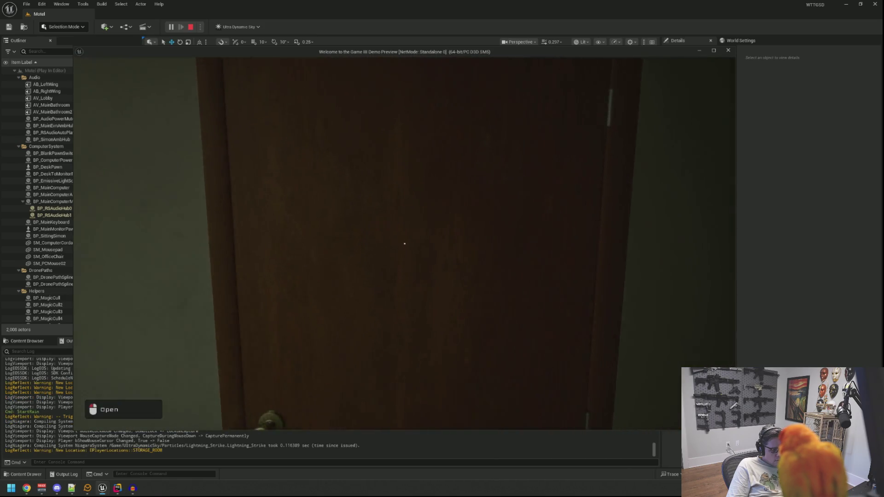
pyautogui.click(404, 243)
pyautogui.press('w')
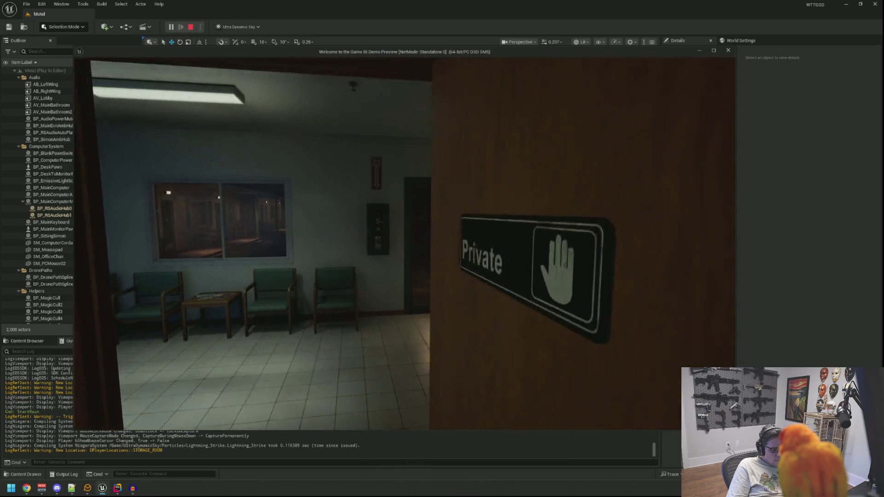
# Walk past the chairs and reception desk down the lobby hallway, then pause and switch to the editor
pyautogui.press('w')
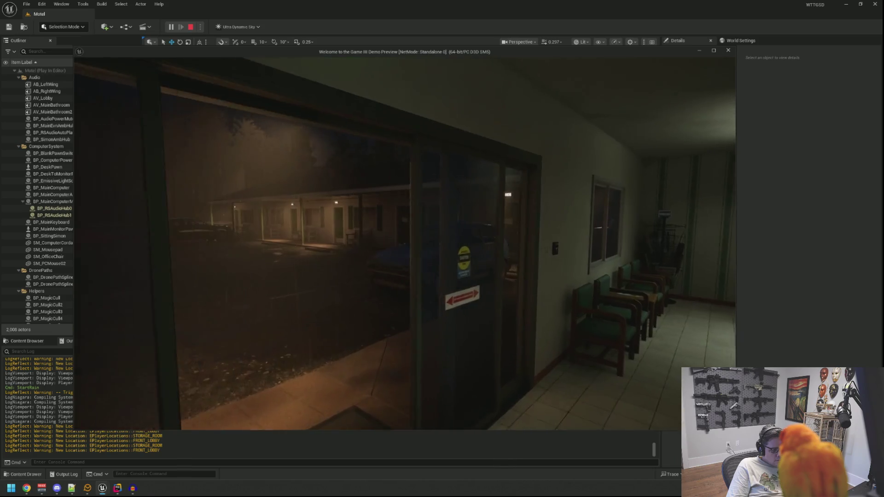
pyautogui.press('w')
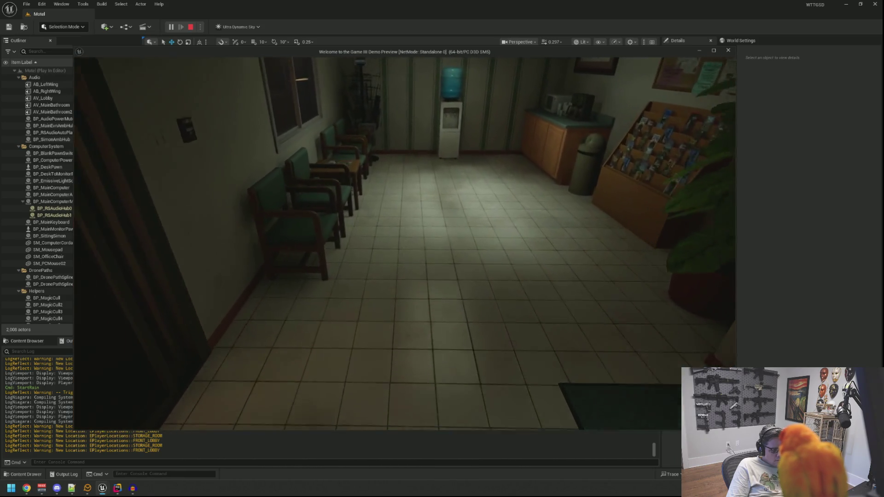
pyautogui.press('w')
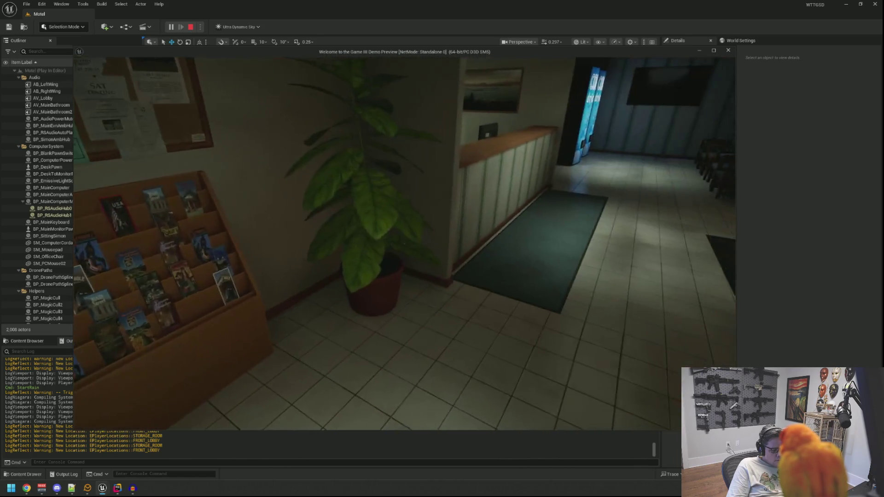
pyautogui.press('w')
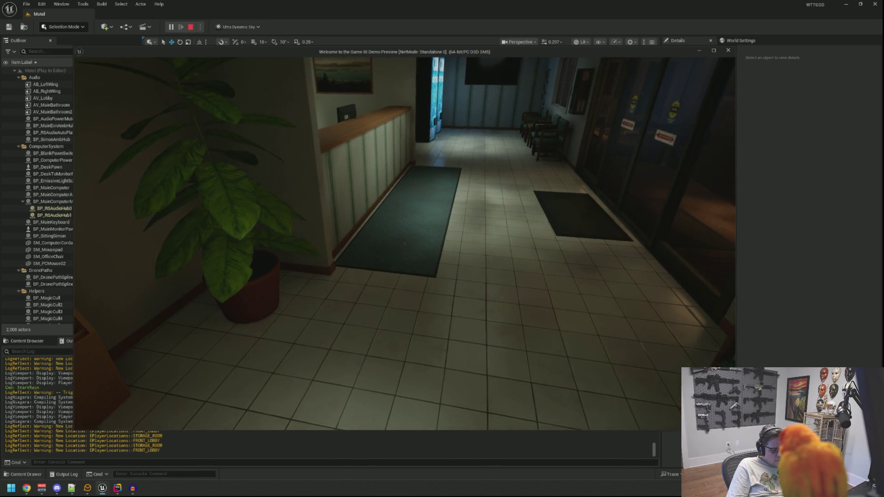
pyautogui.press('w')
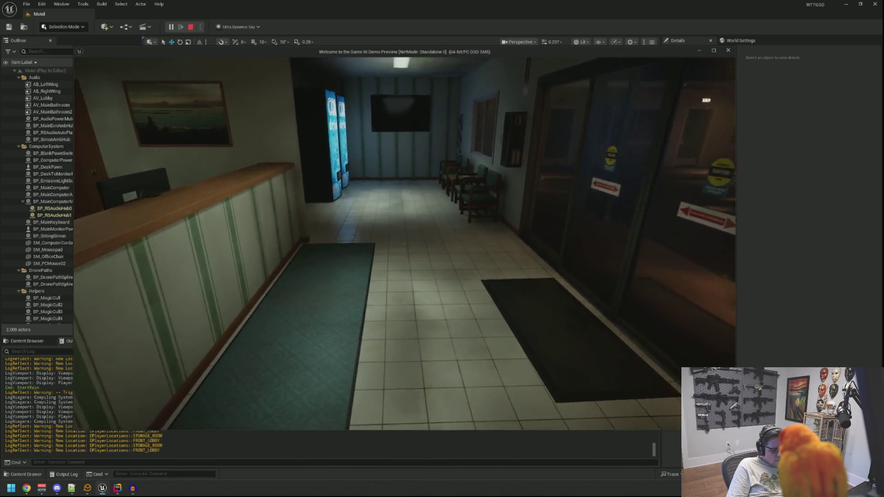
pyautogui.press('Escape')
pyautogui.click(380, 455)
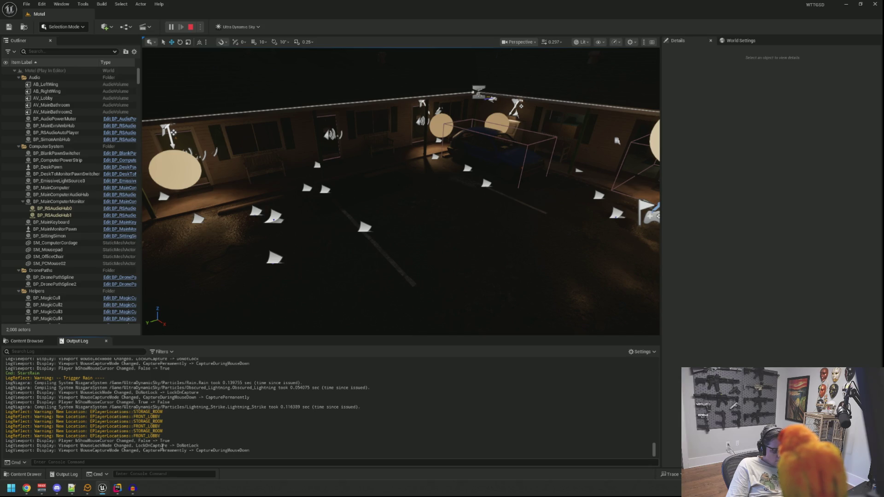
# Clear the Output Log from its right-click menu and resume the motel game
pyautogui.click(133, 489)
pyautogui.click(134, 489)
pyautogui.click(102, 489)
pyautogui.click(172, 441)
pyautogui.rightClick(184, 439)
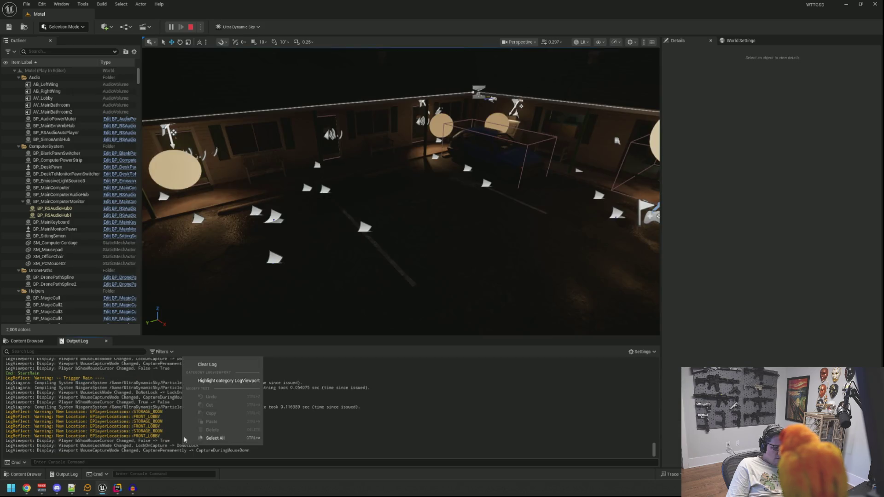
pyautogui.click(217, 366)
pyautogui.press('Escape')
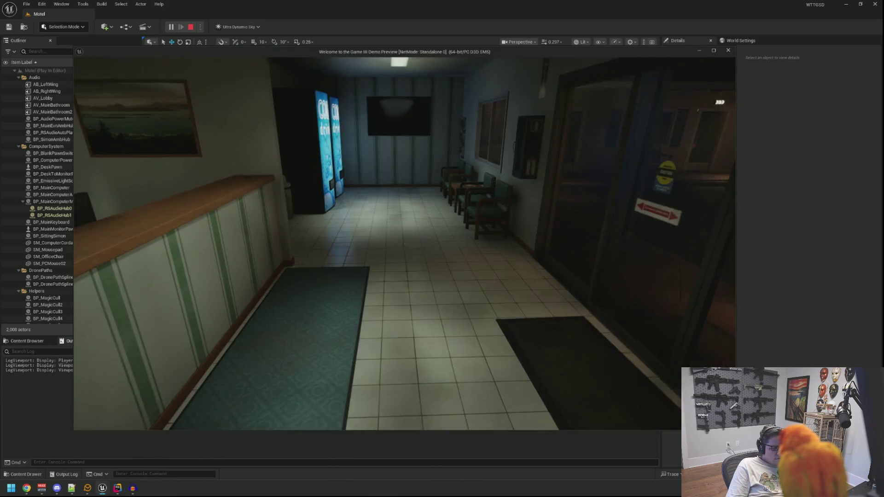
# Walk the corridor and open the office door, the hallway door to the lobby, and motel room 1
pyautogui.press('w')
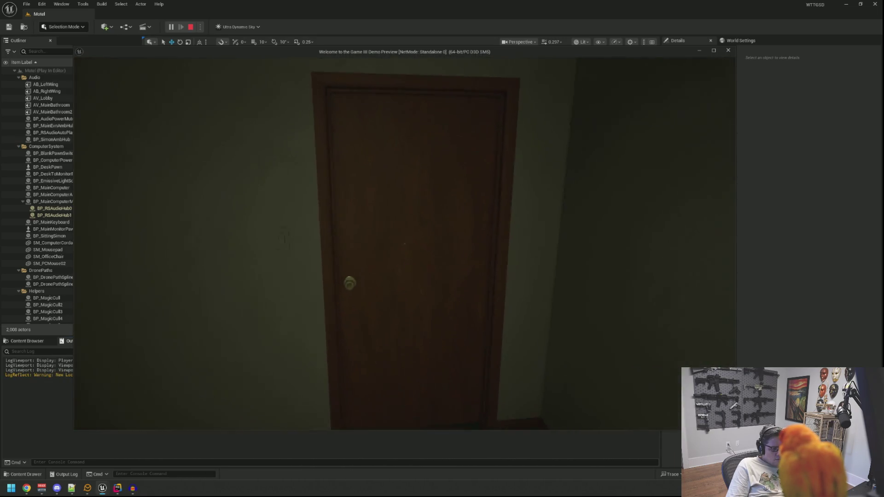
pyautogui.press('e')
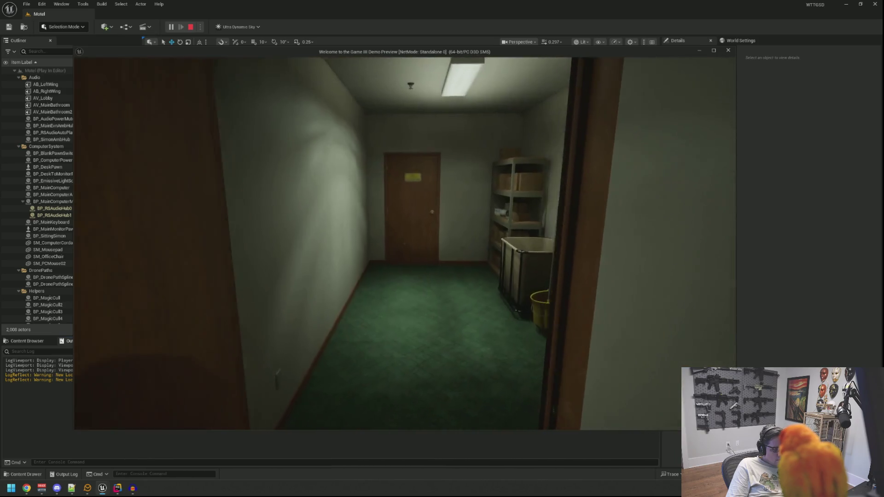
pyautogui.press('e')
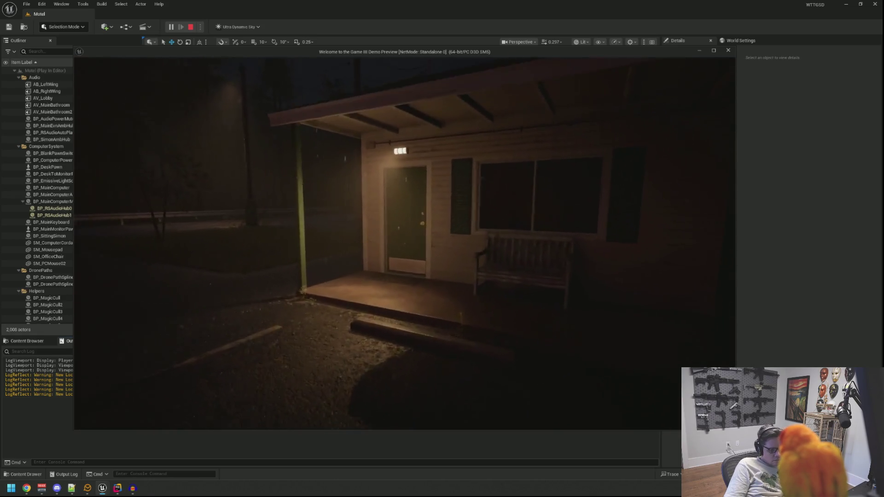
pyautogui.press('e')
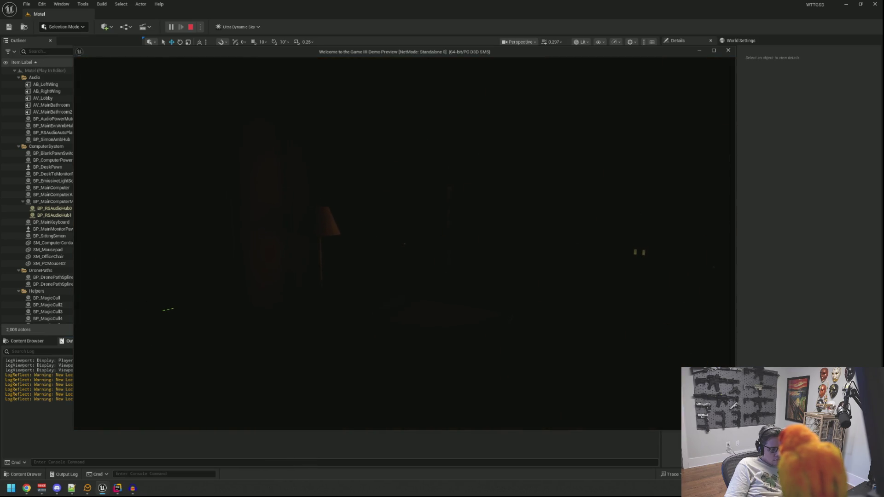
# Turn on the flashlight, open the green door to the lot and door 9, and check the inventory
pyautogui.press('f')
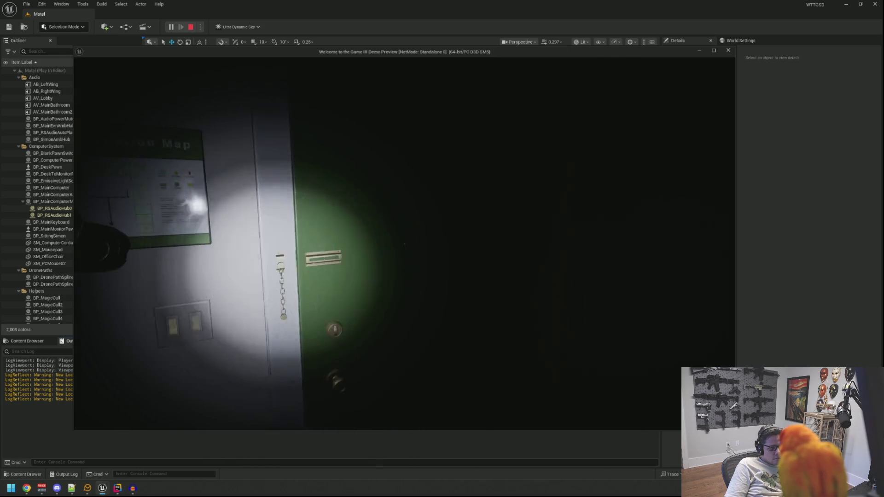
pyautogui.press('e')
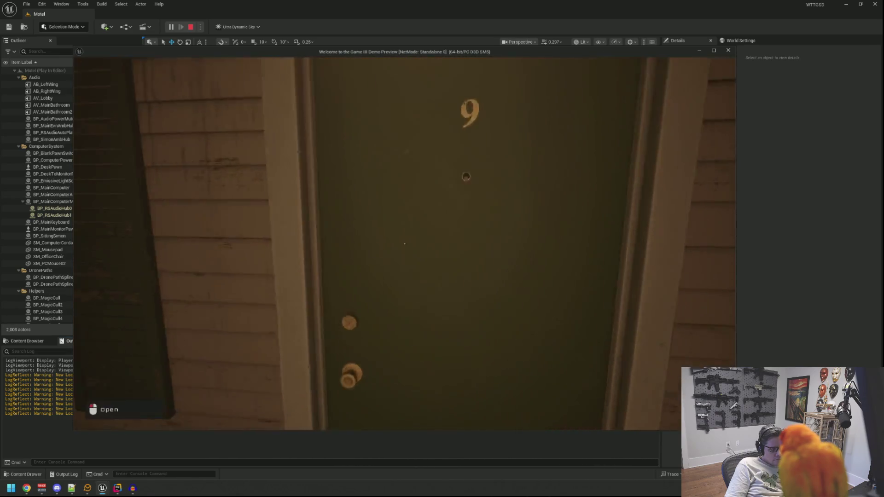
pyautogui.click(404, 244)
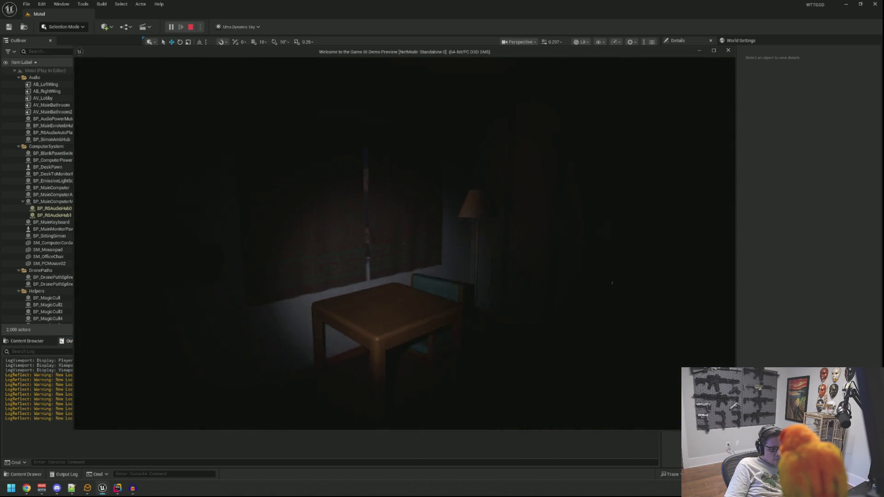
pyautogui.press('Tab')
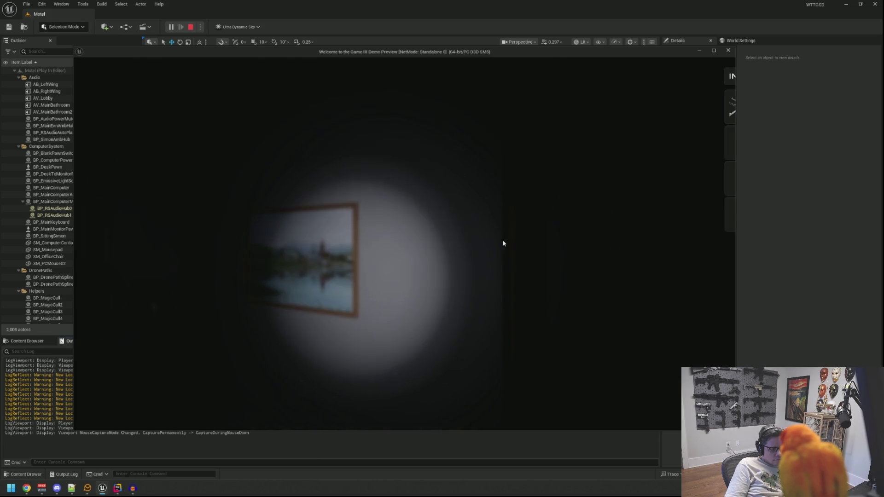
pyautogui.moveTo(614, 112)
pyautogui.press('Tab')
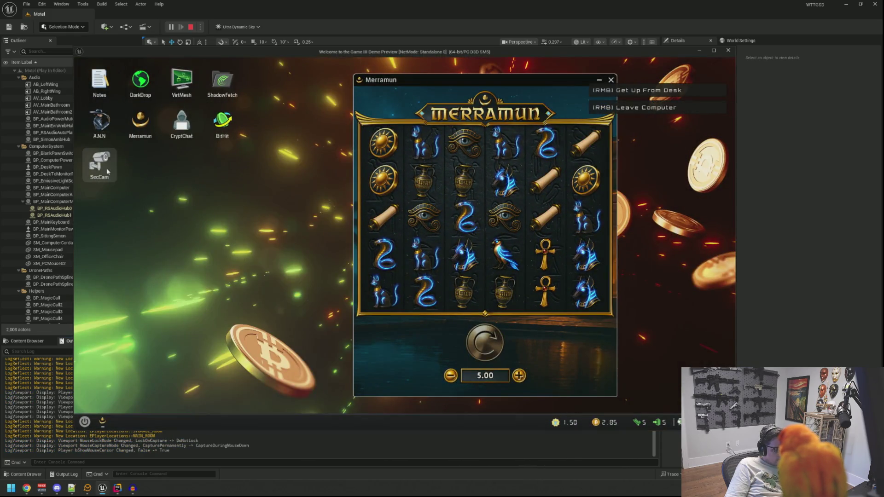
# Launch the SecCam app from the desk computer to bring up the MOTEL sign camera feed
pyautogui.doubleClick(99, 165)
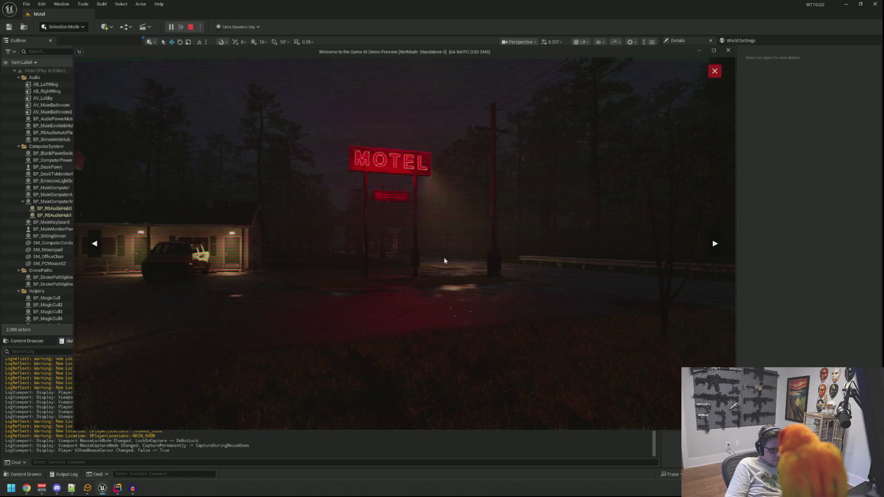
# Dismiss the pause menu, switch to the next camera feed, then close the SecCam viewer
pyautogui.press('Escape')
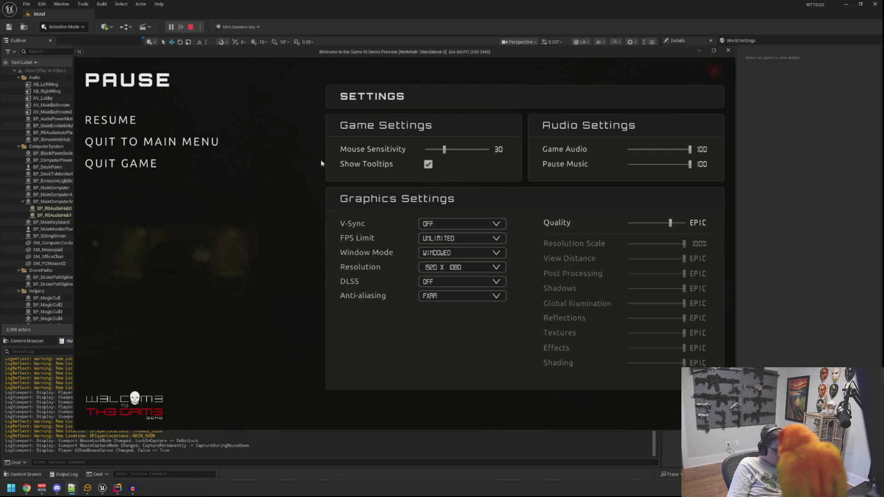
pyautogui.click(134, 122)
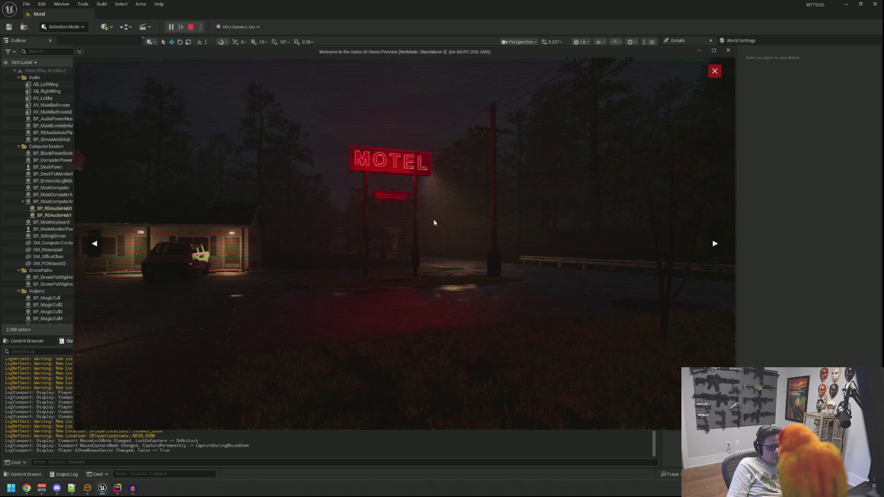
pyautogui.click(713, 244)
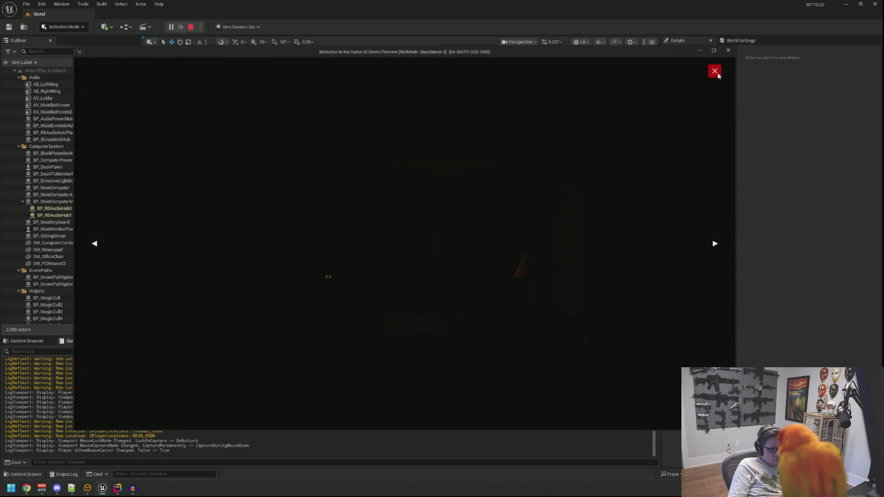
pyautogui.click(716, 74)
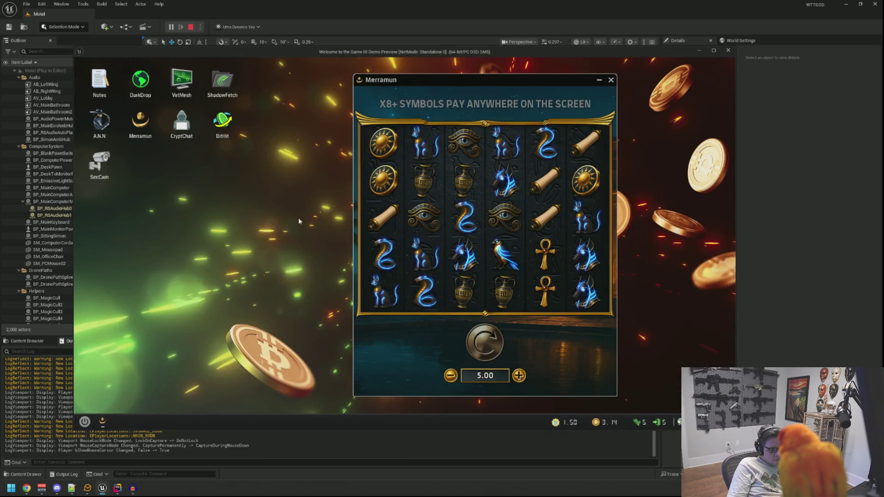
pyautogui.rightClick(299, 221)
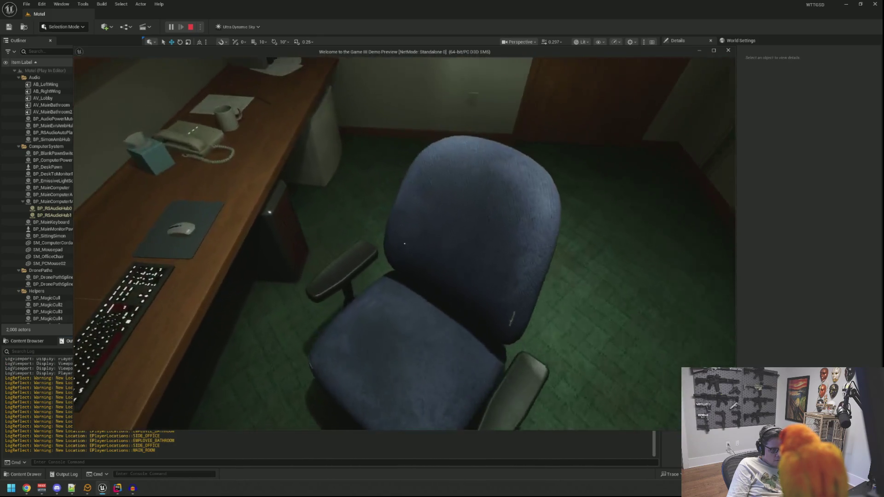
pyautogui.press('e')
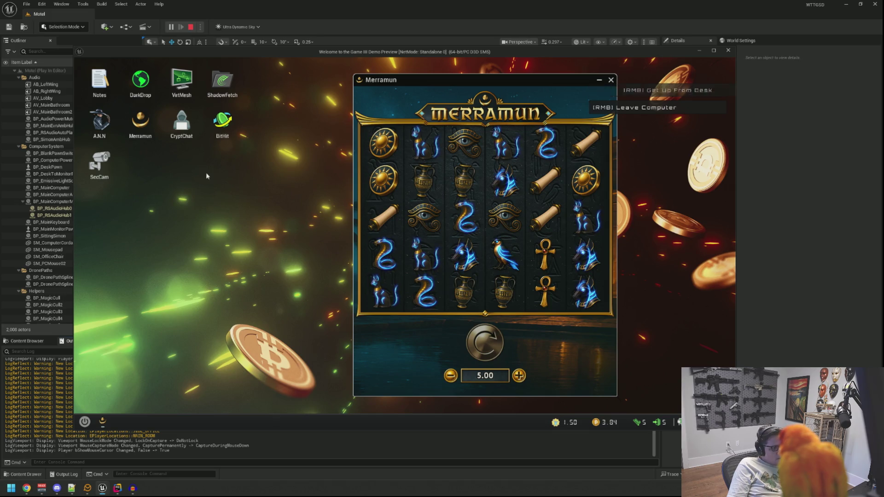
pyautogui.doubleClick(211, 131)
pyautogui.click(220, 226)
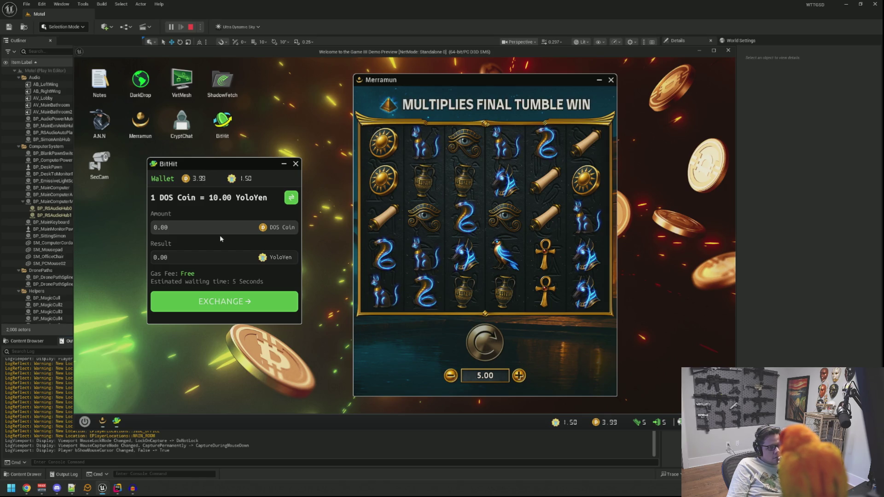
# Exchange the 4 DOS Coin into YoloYen, bringing it to 41.50, and close BitHit
pyautogui.click(215, 226)
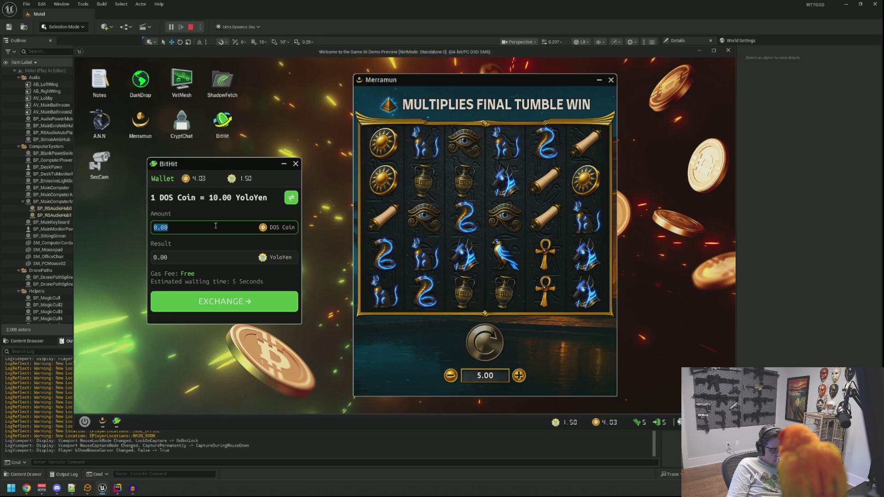
pyautogui.write('4')
pyautogui.click(240, 302)
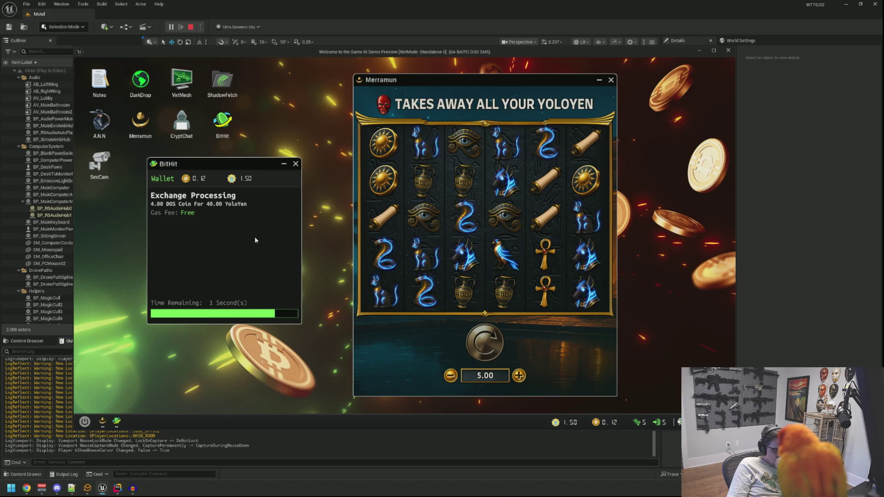
pyautogui.click(296, 164)
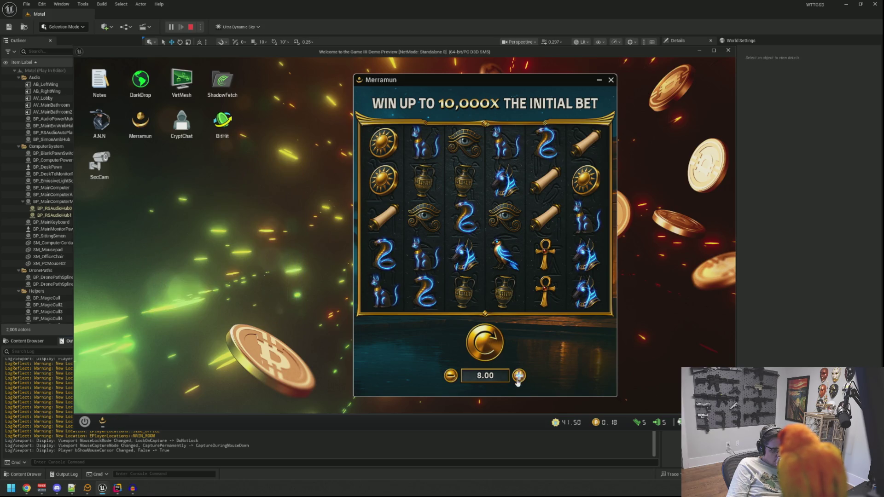
# Spin Merramun at a 10.00 bet until YoloYen drops to 4.50, then open SecCam
pyautogui.click(485, 343)
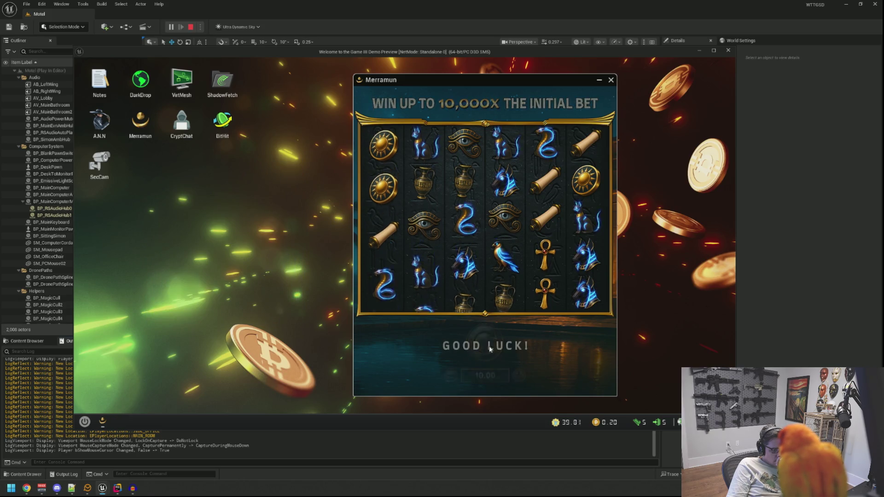
pyautogui.click(556, 340)
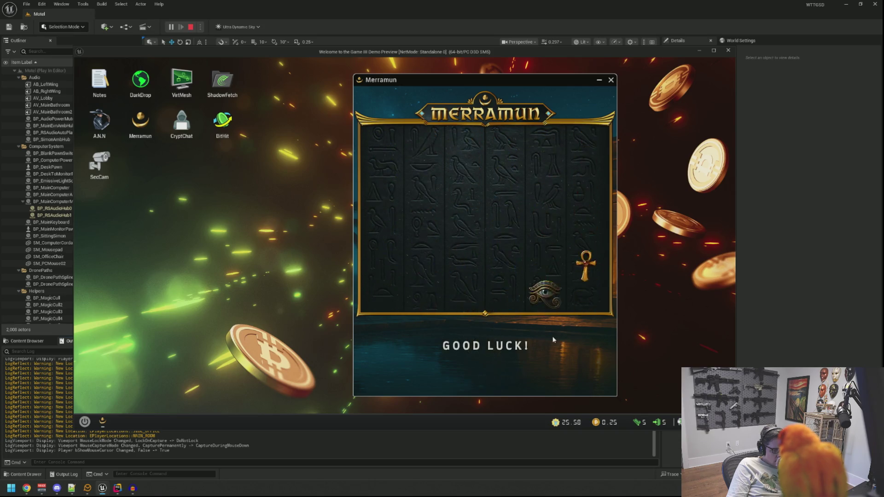
pyautogui.click(503, 348)
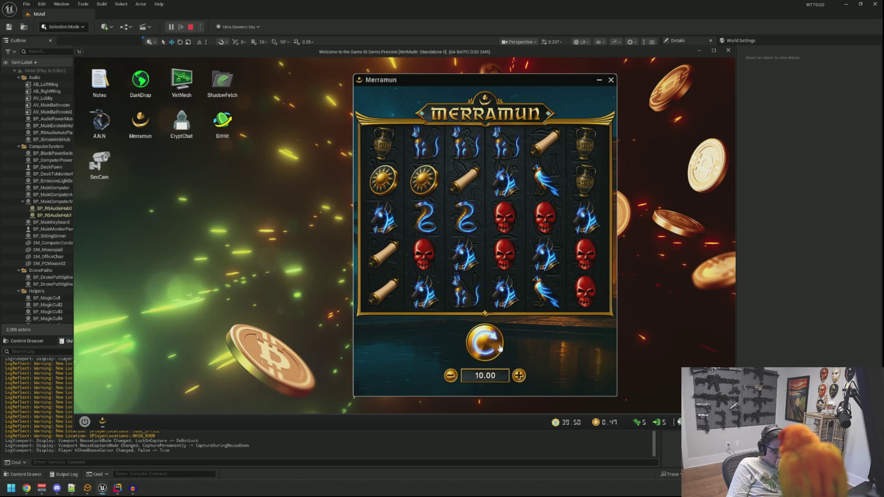
pyautogui.click(500, 347)
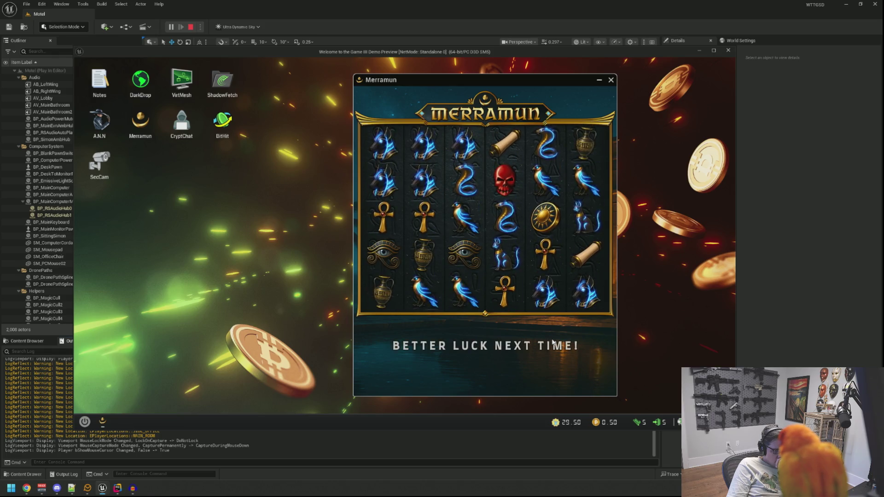
pyautogui.press('space')
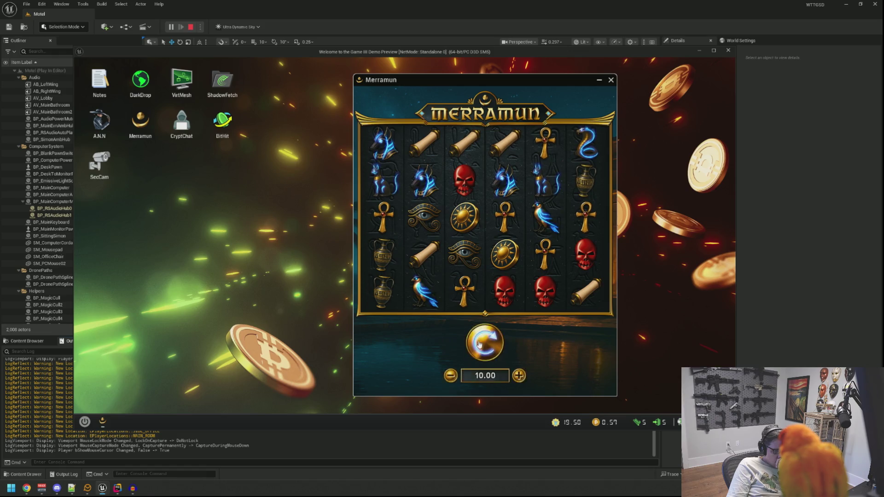
pyautogui.press('space')
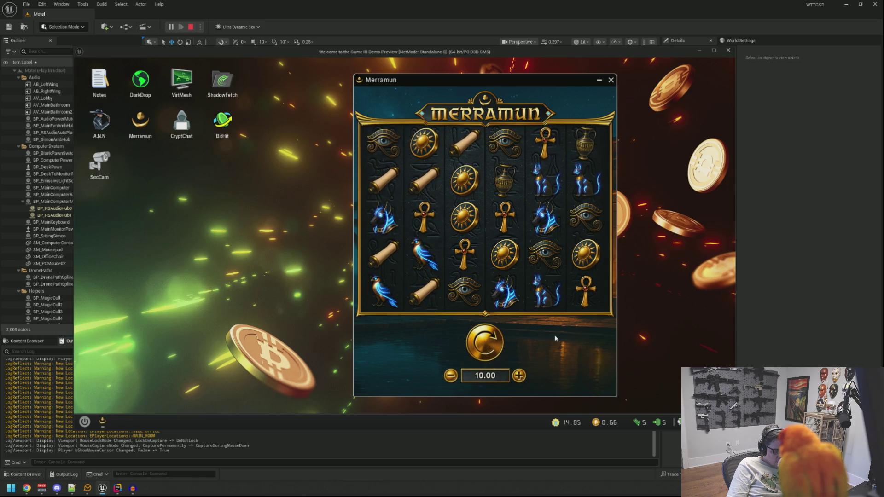
pyautogui.press('space')
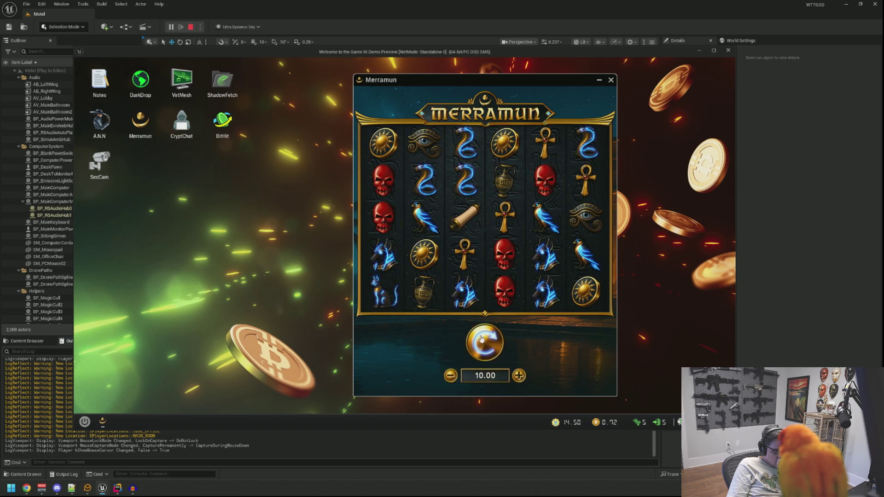
pyautogui.click(496, 339)
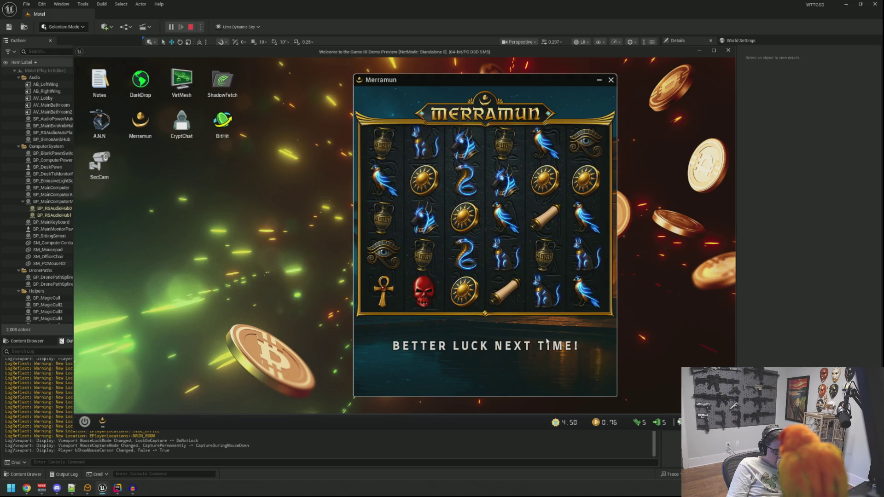
pyautogui.rightClick(546, 342)
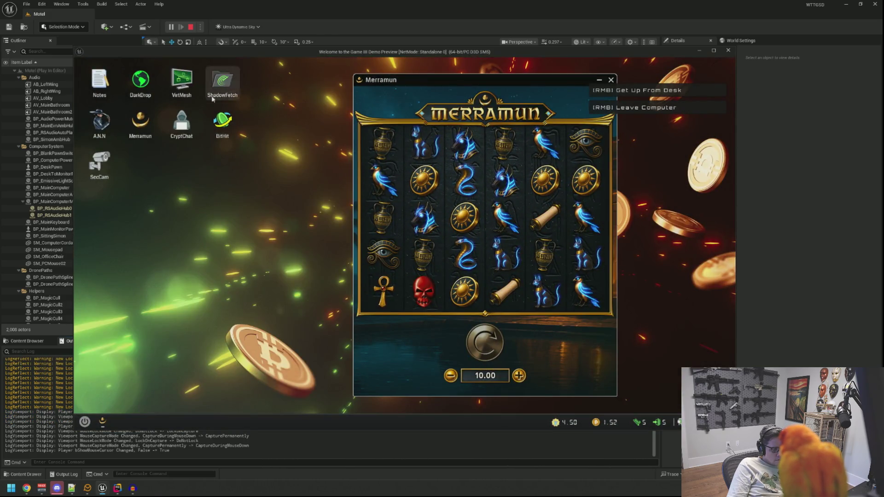
pyautogui.doubleClick(114, 155)
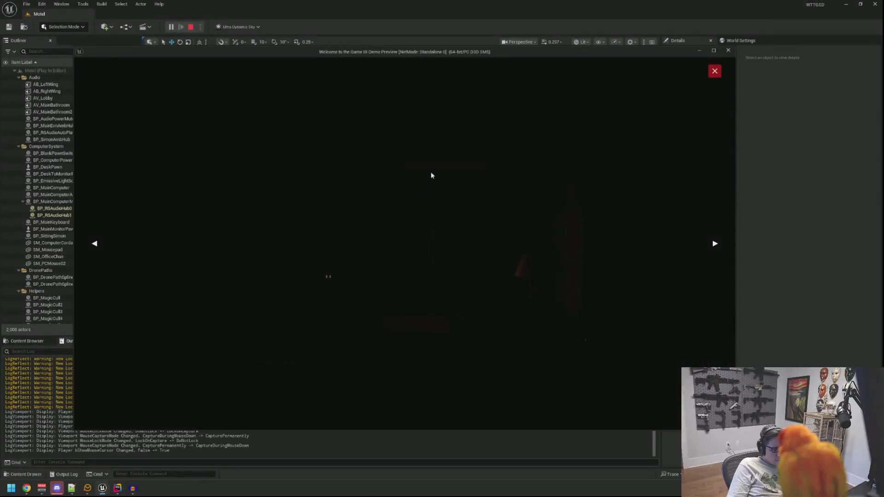
# Close the camera view and the Merramun slot, launch VirtMesh, and open the DevQuix node puzzle
pyautogui.click(710, 70)
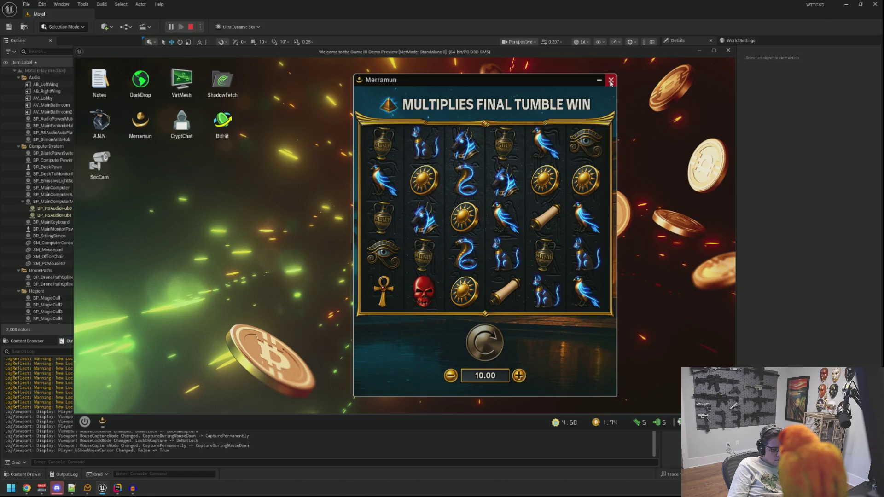
pyautogui.click(611, 82)
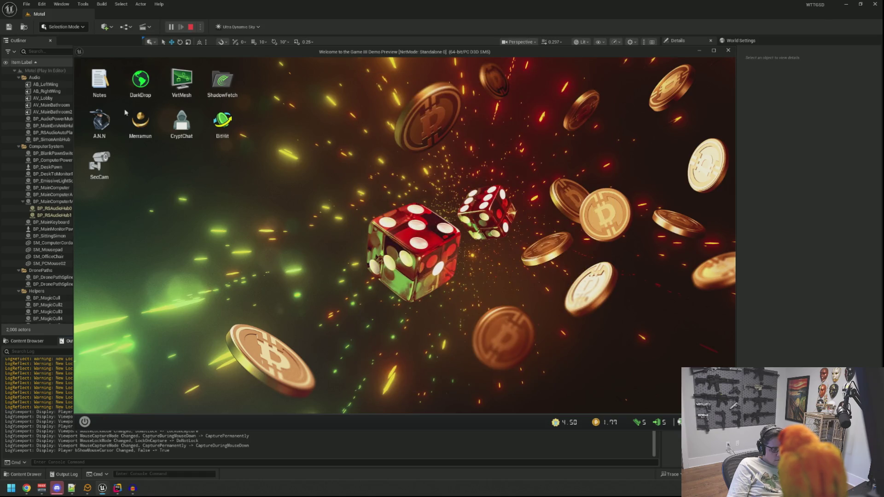
pyautogui.click(197, 88)
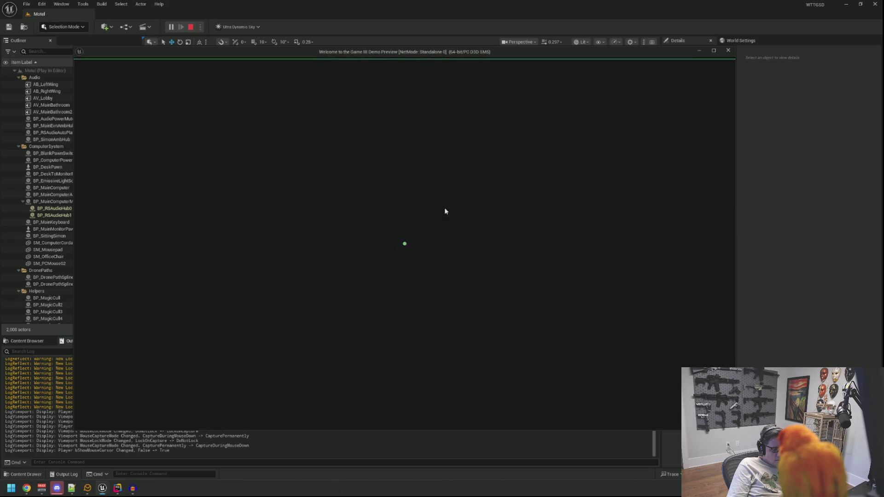
pyautogui.click(593, 215)
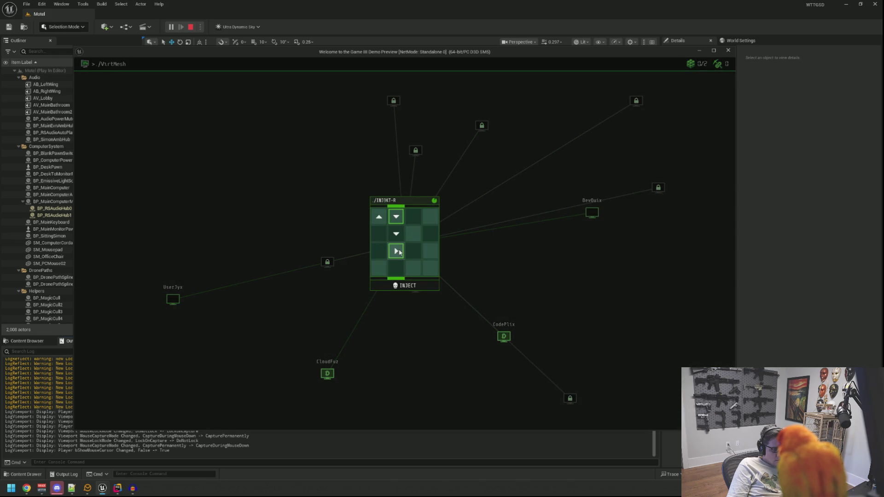
# Rotate the final INJ3KT-R tile to complete the path, mount DevQuix, and enter its desktop
pyautogui.click(397, 268)
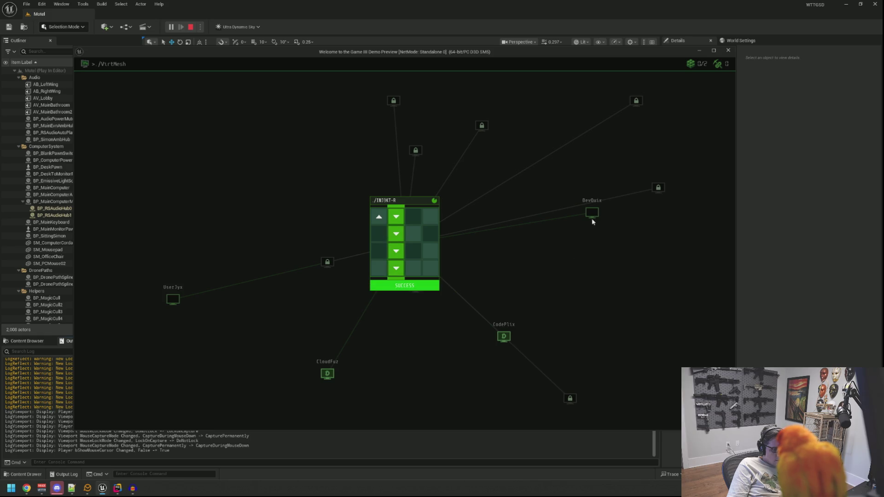
pyautogui.click(592, 214)
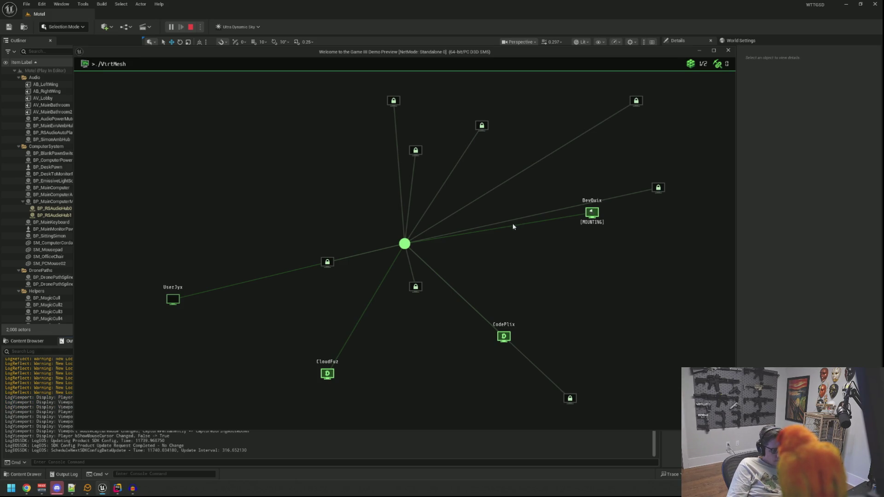
pyautogui.click(593, 226)
# Open the A.N.N browser on DevQuix, moving and enlarging its window
pyautogui.doubleClick(99, 79)
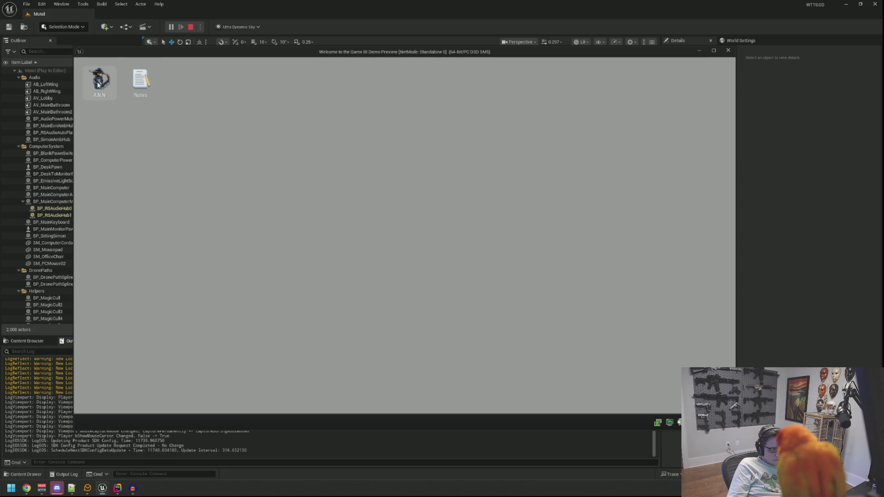
pyautogui.moveTo(222, 81); pyautogui.dragTo(465, 93)
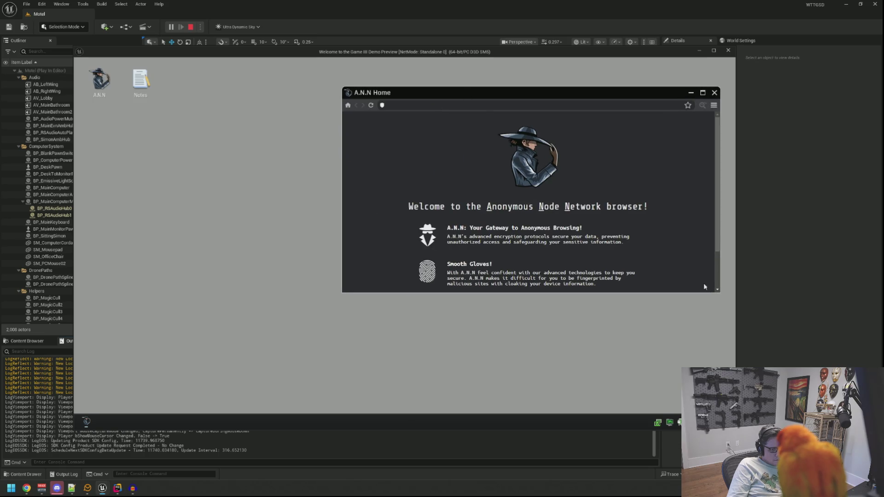
pyautogui.moveTo(717, 290)
pyautogui.mouseDown()
pyautogui.moveTo(681, 376)
pyautogui.moveTo(691, 380)
pyautogui.mouseUp()
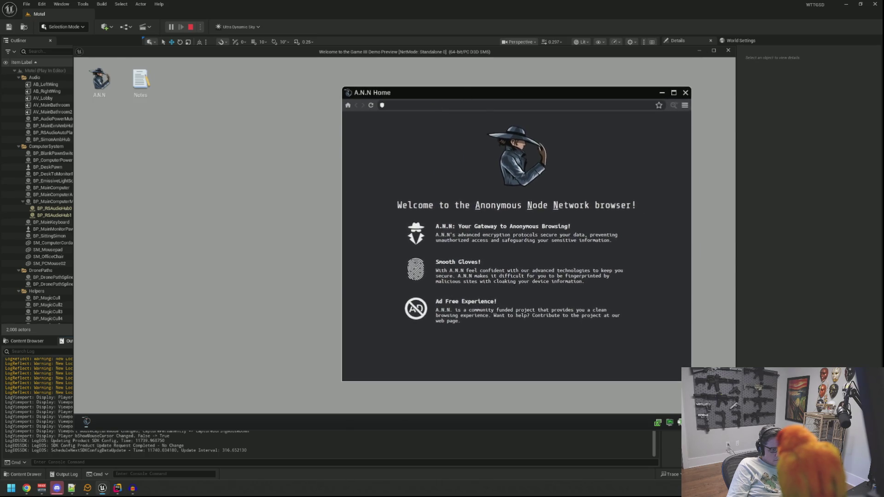
pyautogui.moveTo(475, 101); pyautogui.dragTo(489, 92)
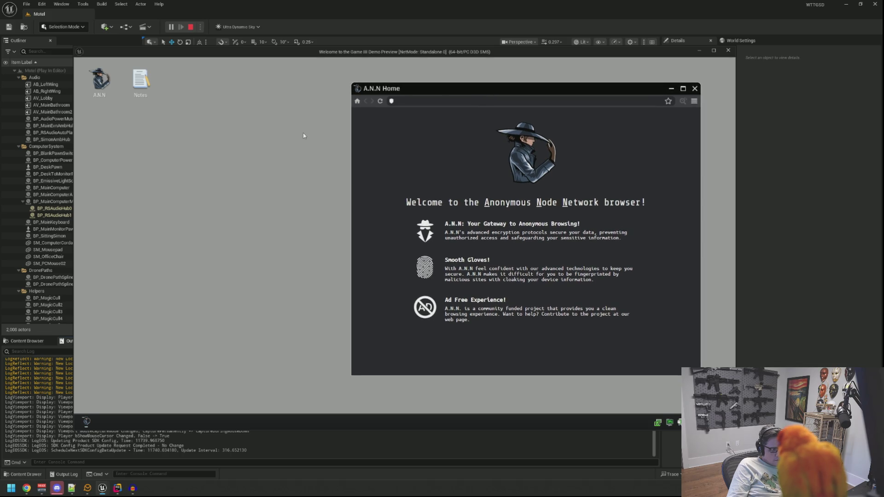
# Step back from the computer, return to it, and launch the SecCam feeds
pyautogui.rightClick(302, 134)
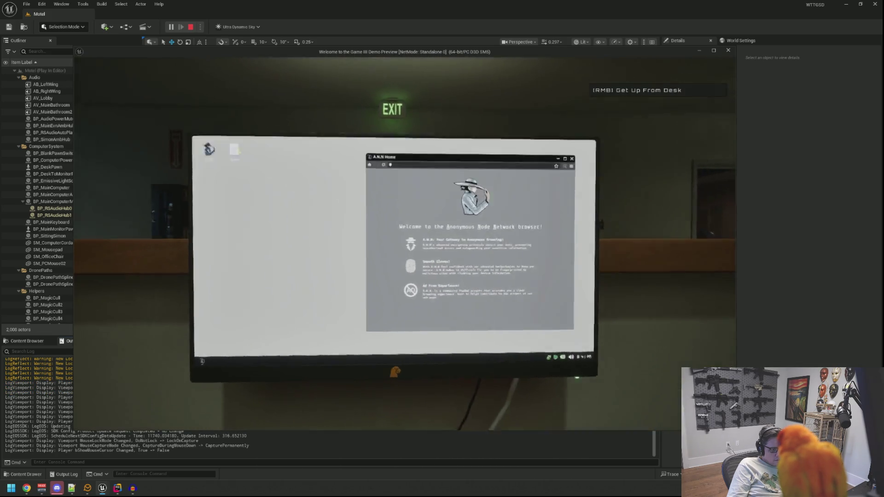
pyautogui.click(405, 243)
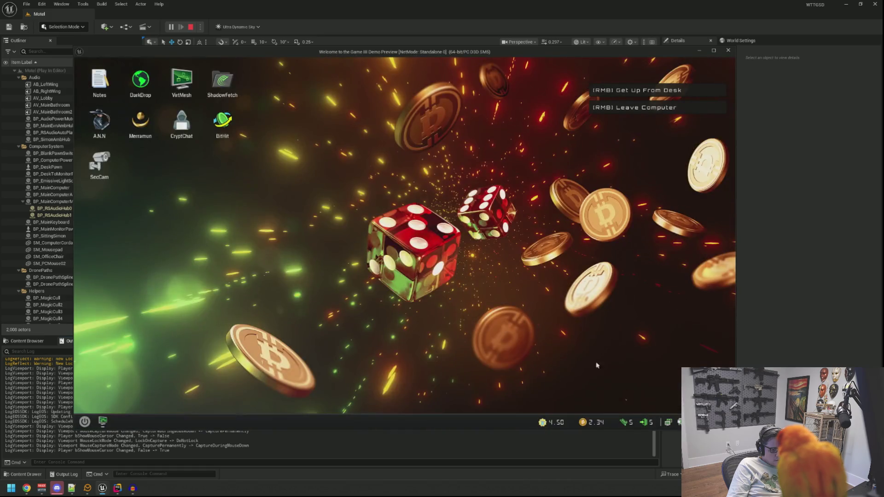
pyautogui.doubleClick(99, 163)
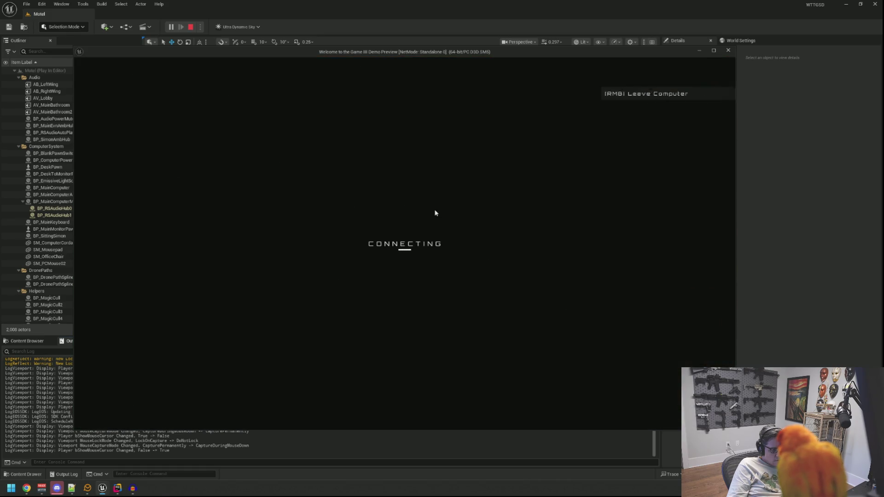